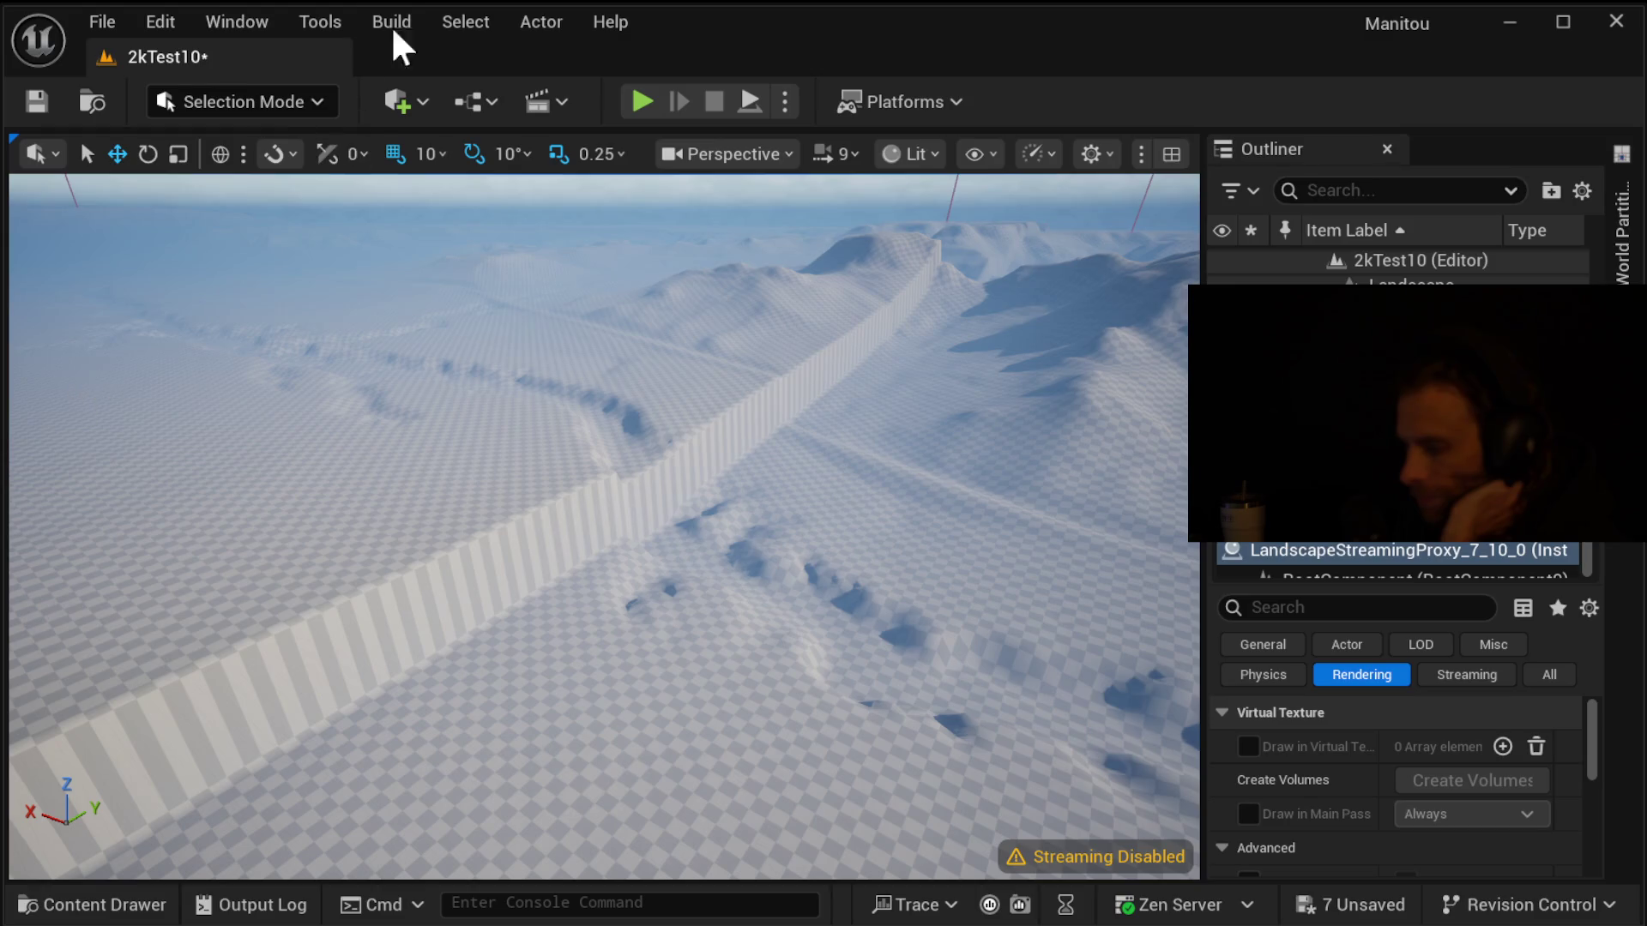
Maximize the Unreal Editor window so the 2kTest10 level and Outliner fill the screen
double_click(823, 23)
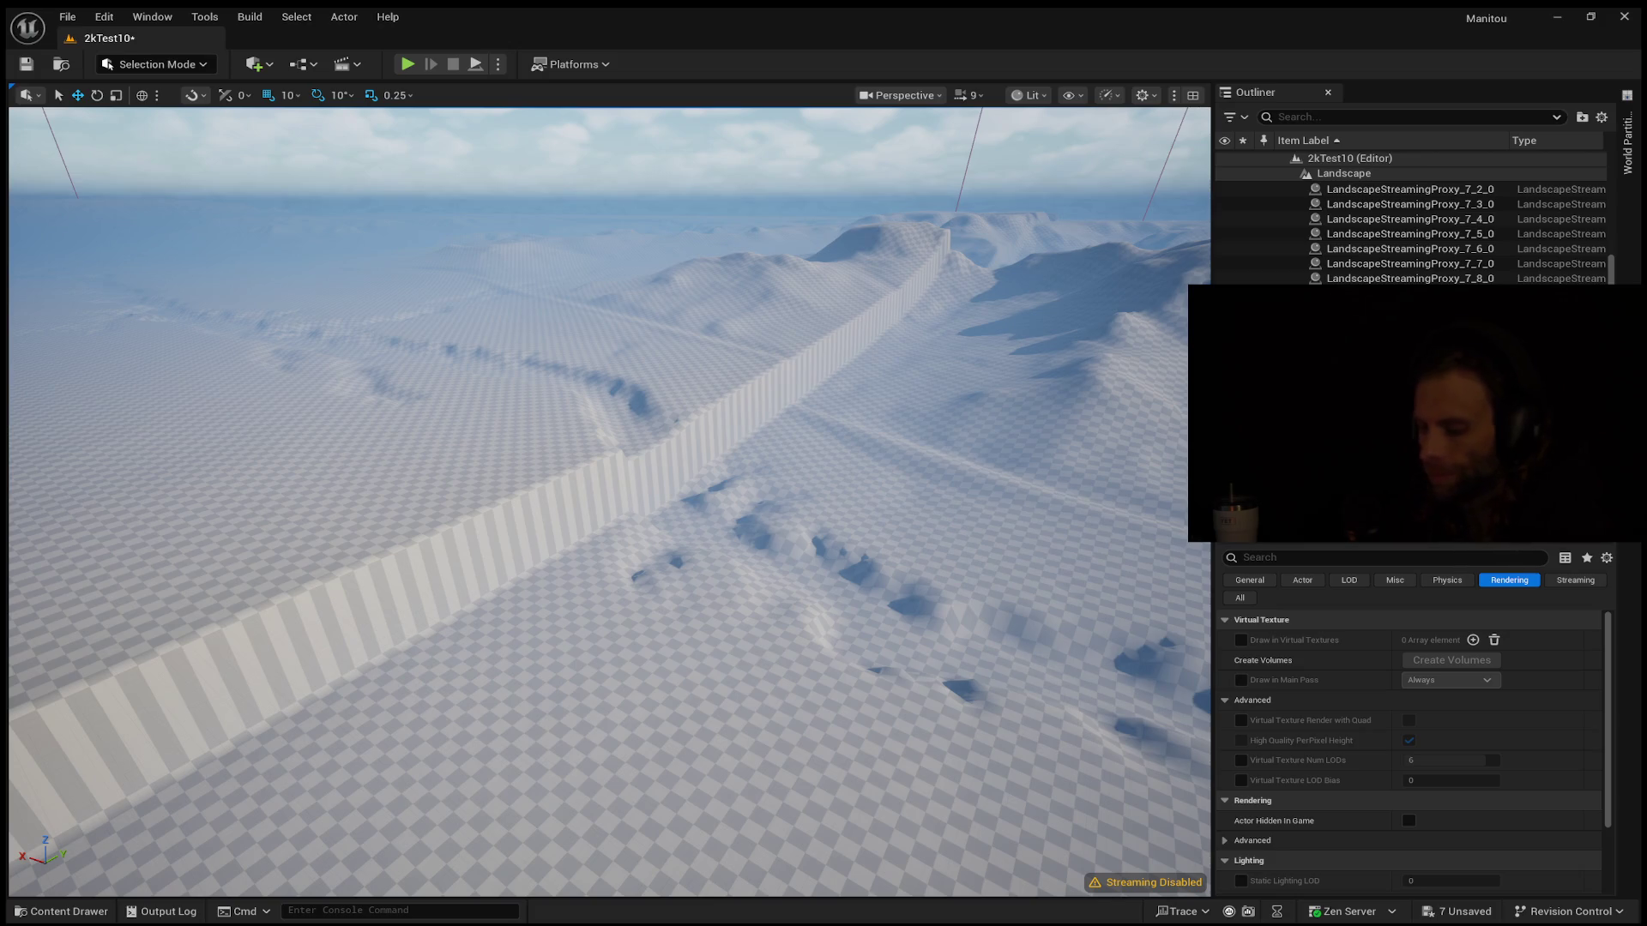
Fly up over the snowy terrain, select the landscape and launch Play-in-Editor
mouse_move(801, 544)
left_mouse_down()
mouse_move(772, 515)
mouse_move(824, 532)
mouse_move(806, 583)
mouse_move(794, 515)
mouse_move(814, 549)
mouse_move(811, 463)
mouse_move(806, 549)
mouse_move(815, 528)
mouse_move(798, 541)
left_mouse_up()
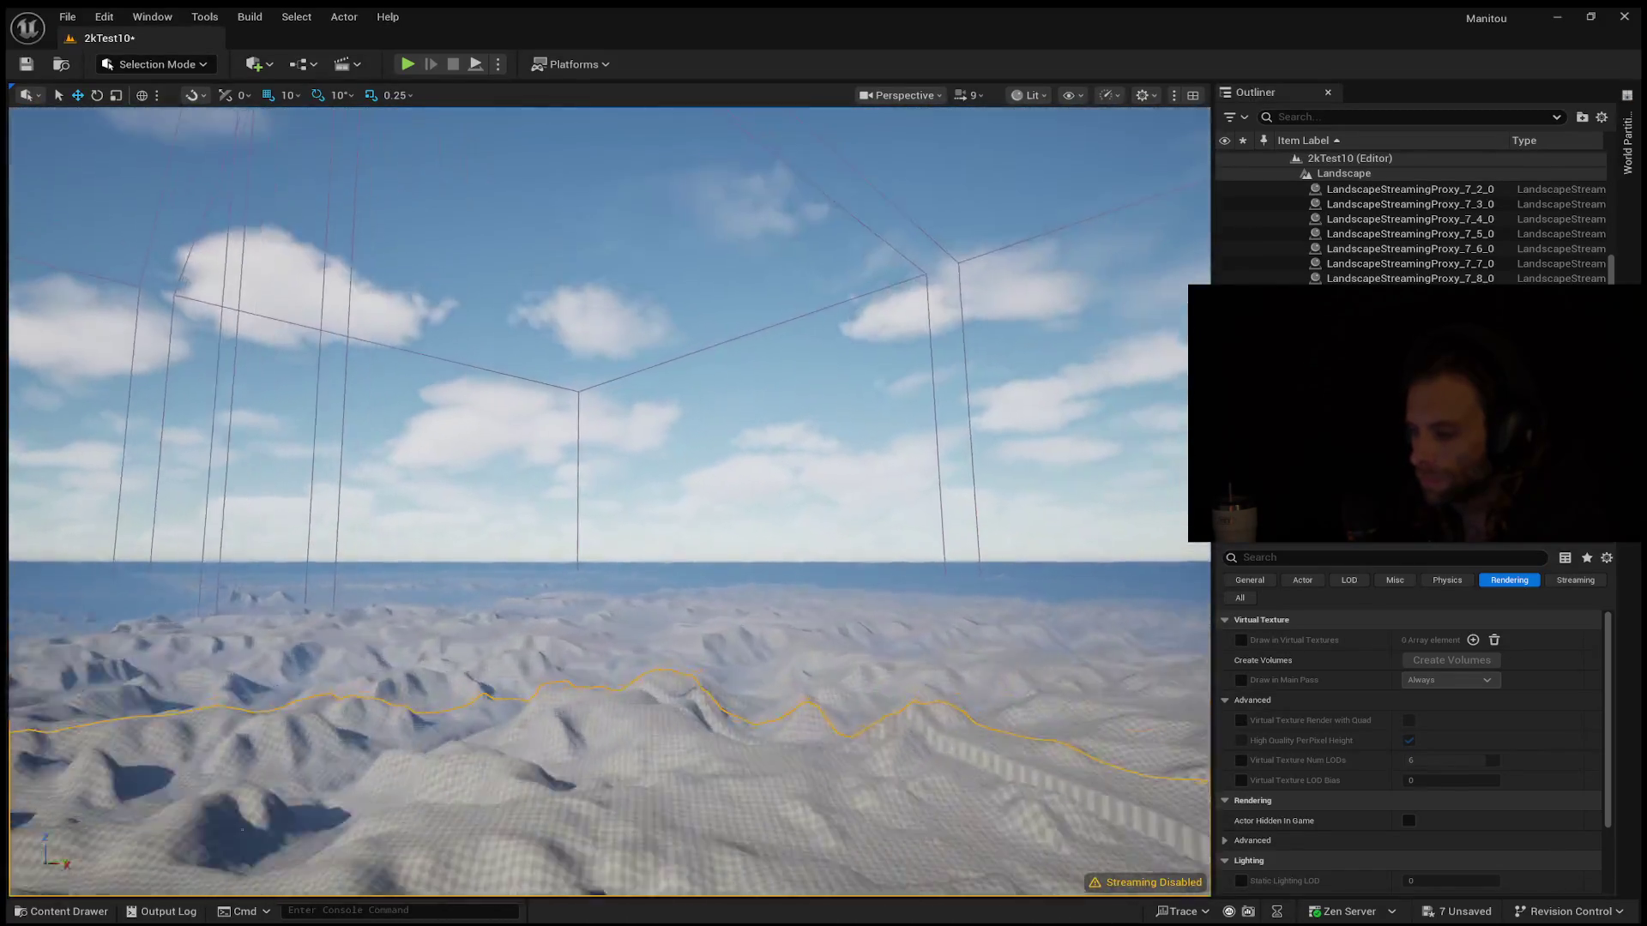
mouse_move(609, 501)
left_mouse_down()
mouse_move(609, 553)
mouse_move(609, 501)
mouse_move(575, 502)
mouse_move(627, 519)
mouse_move(614, 489)
mouse_move(618, 515)
mouse_move(767, 573)
left_mouse_up()
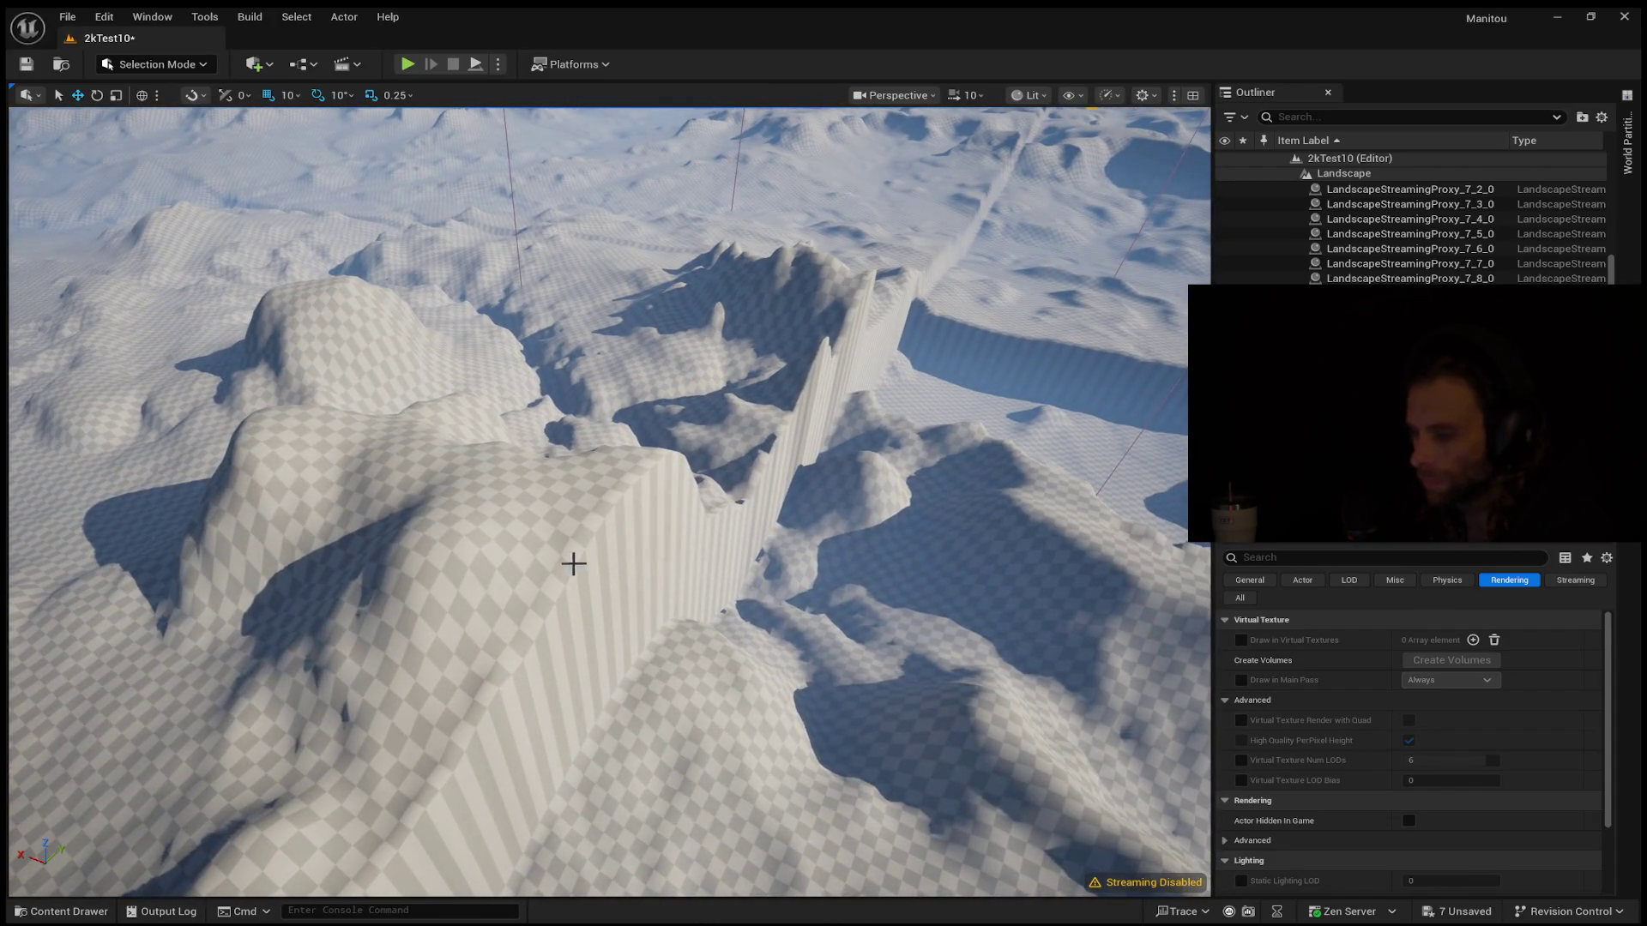
left_click(611, 525)
key("alt+p")
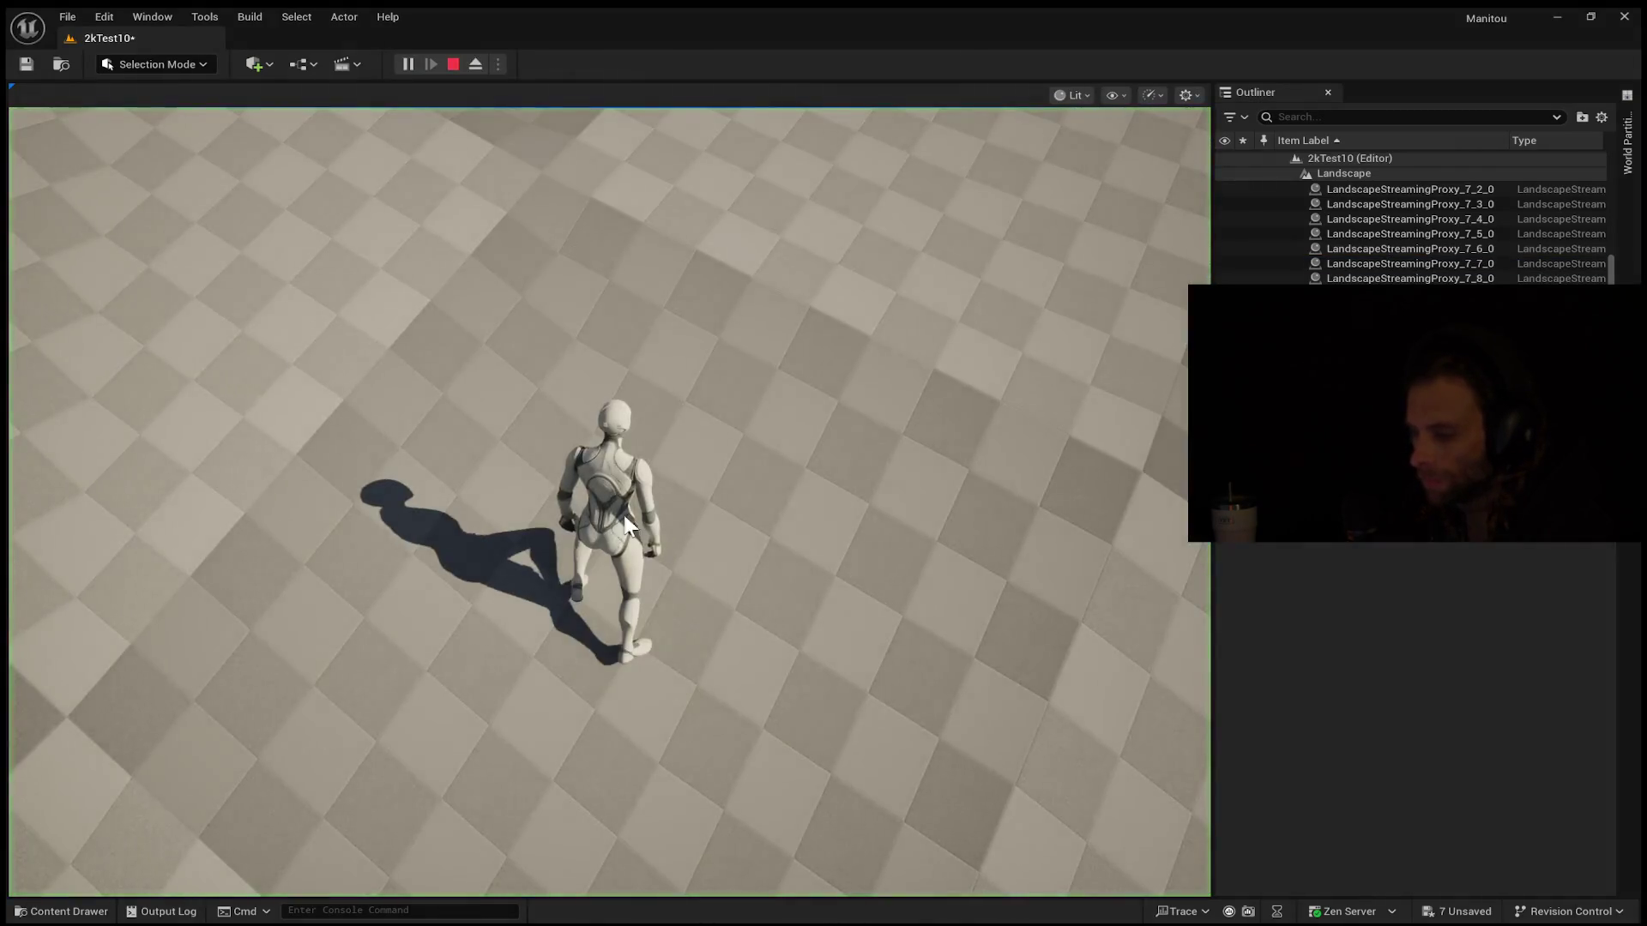
Run the character forward across the terrain toward the wall, then end the play session
left_click(616, 520)
key("w")
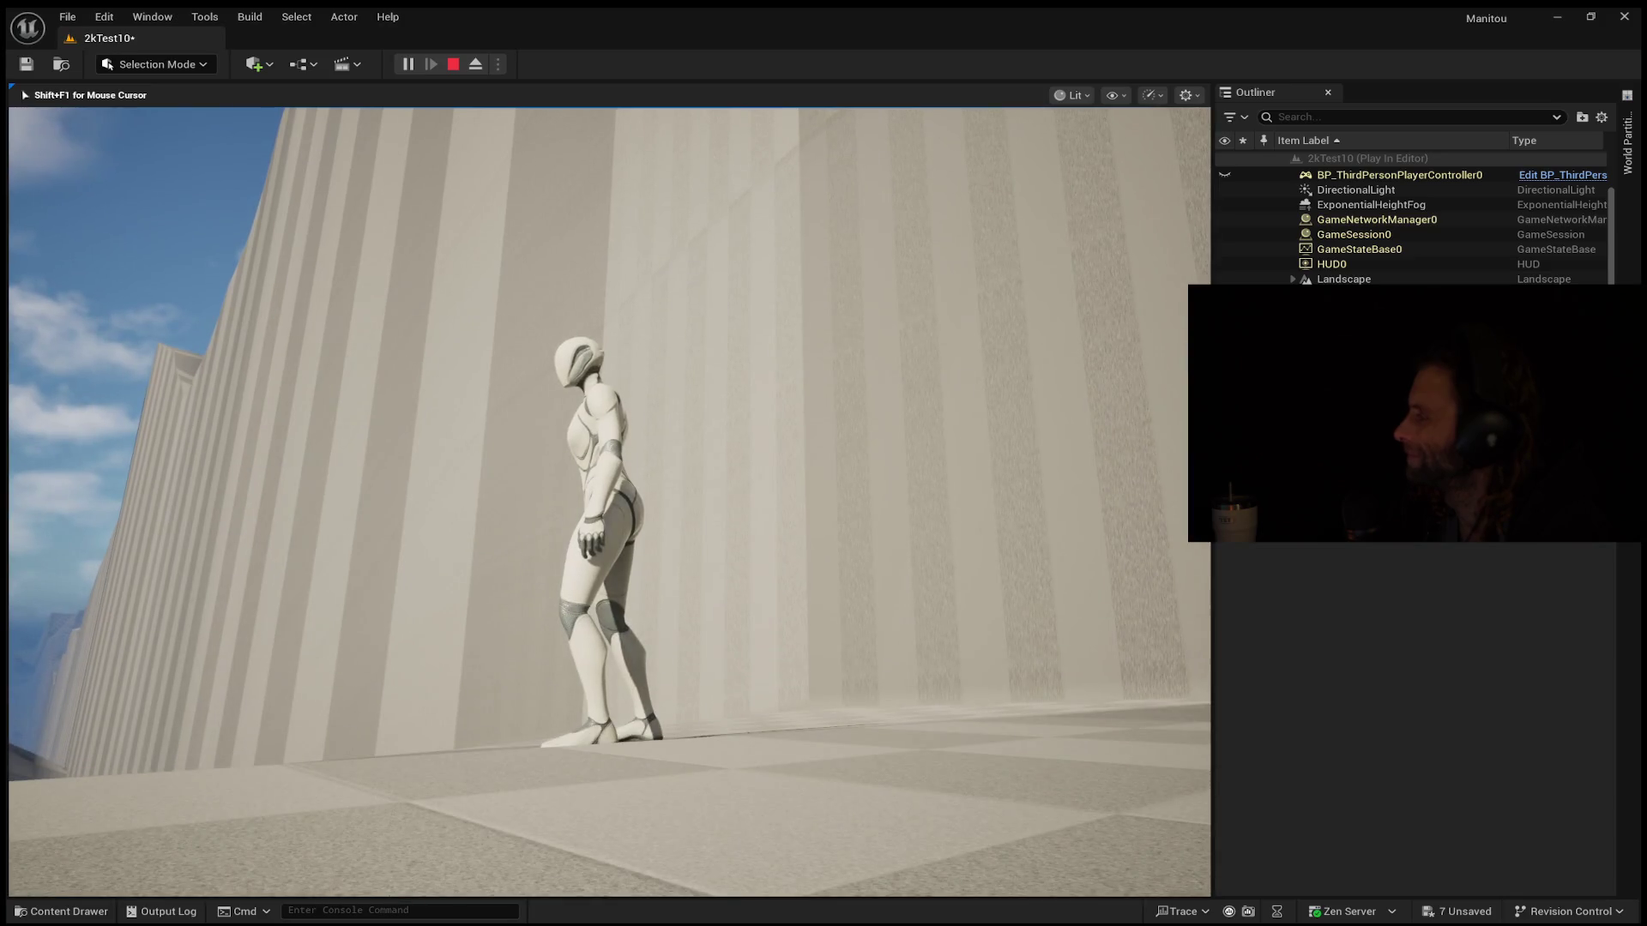
key("Escape")
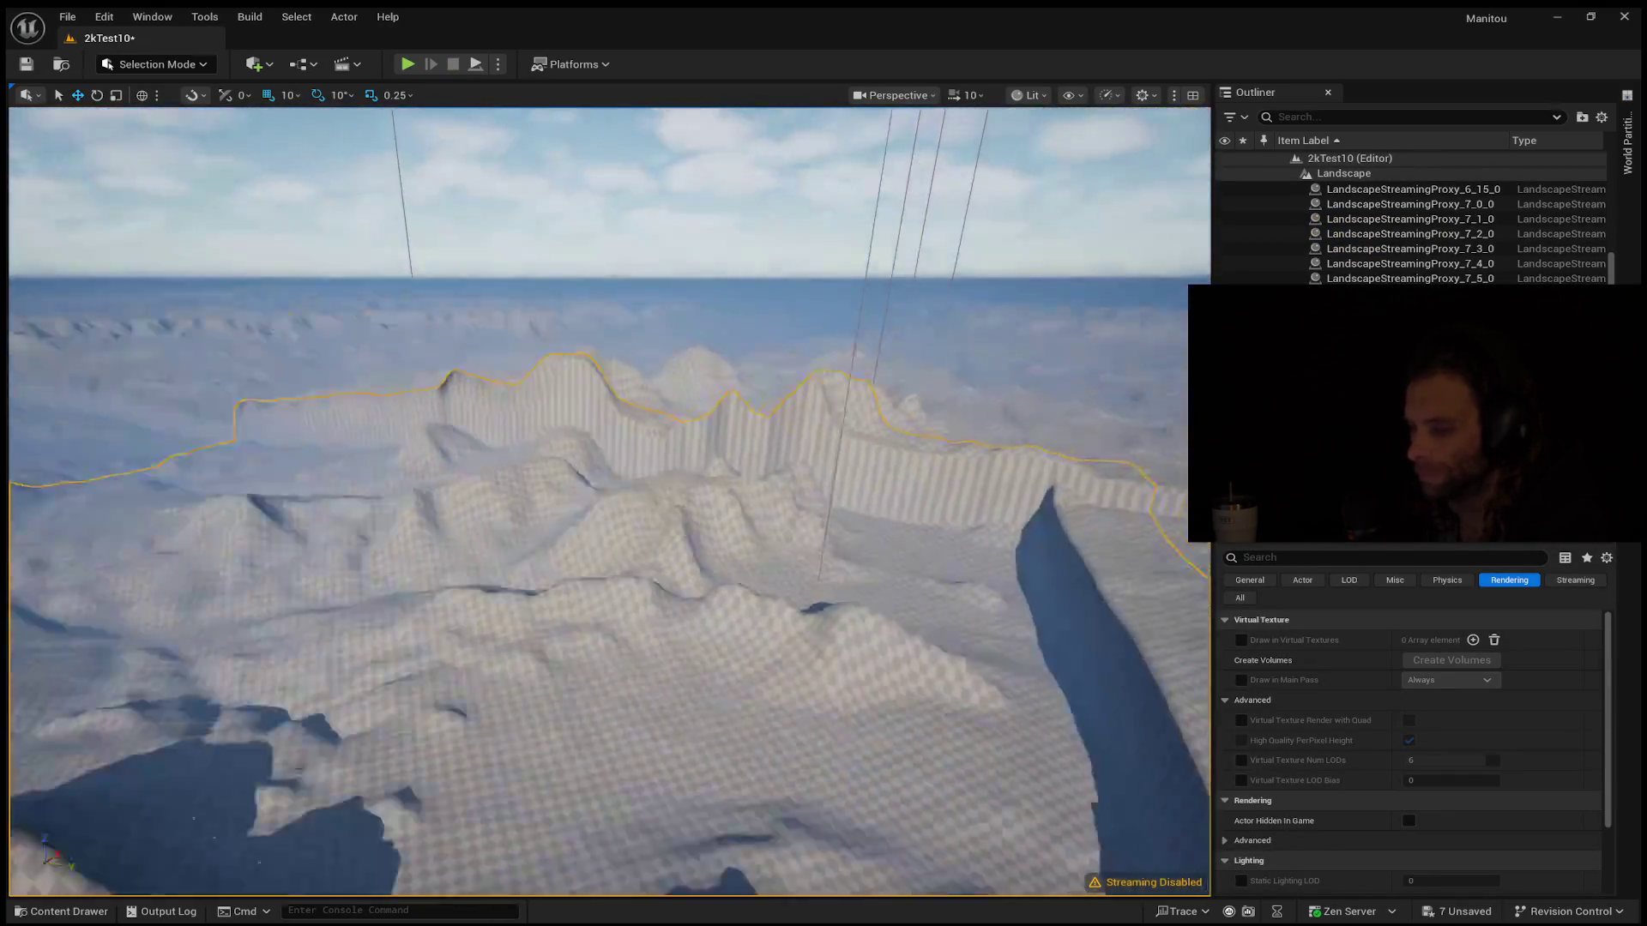
Fly the camera toward the ridge and canyon, then pull back to a high wide view
key("w")
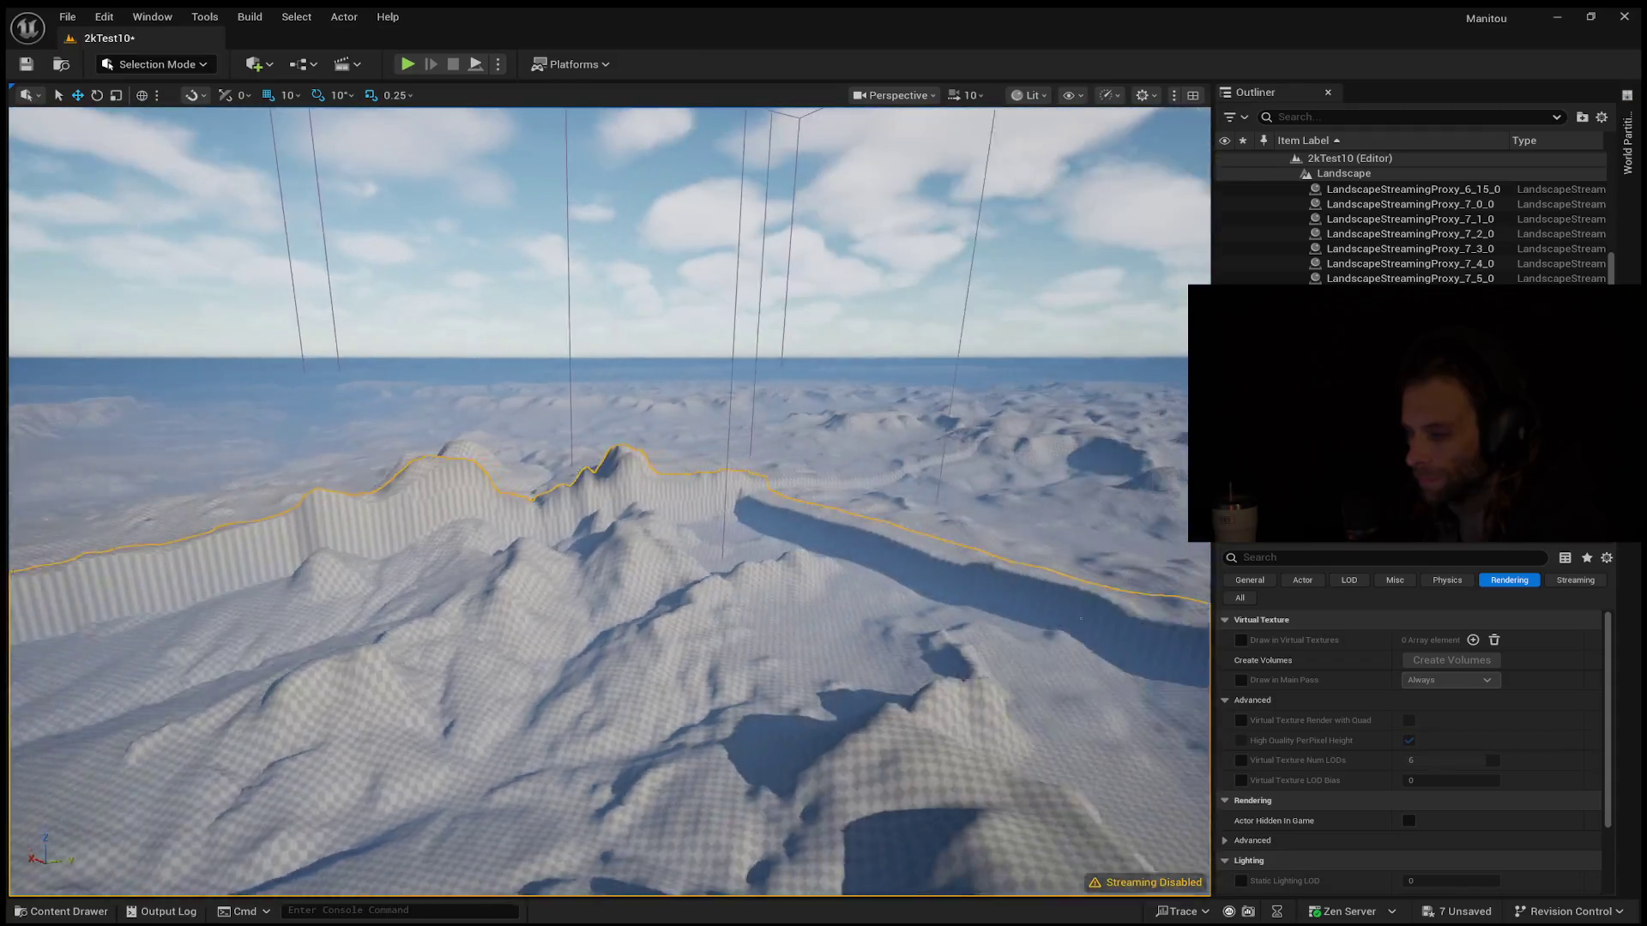
key("w")
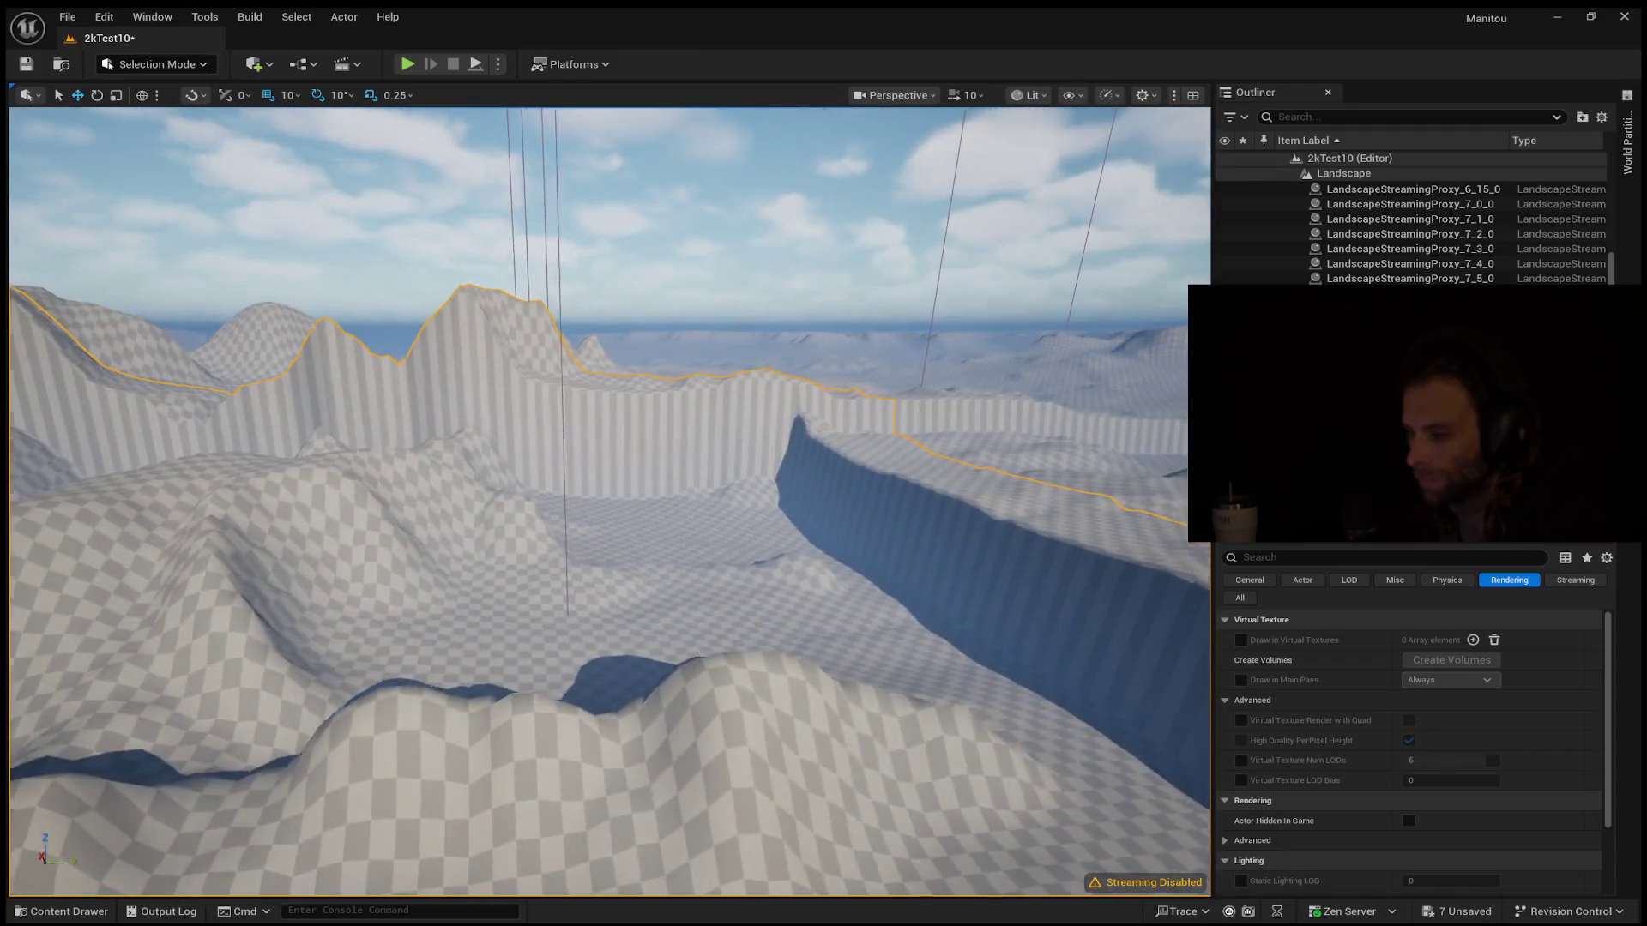
key("s")
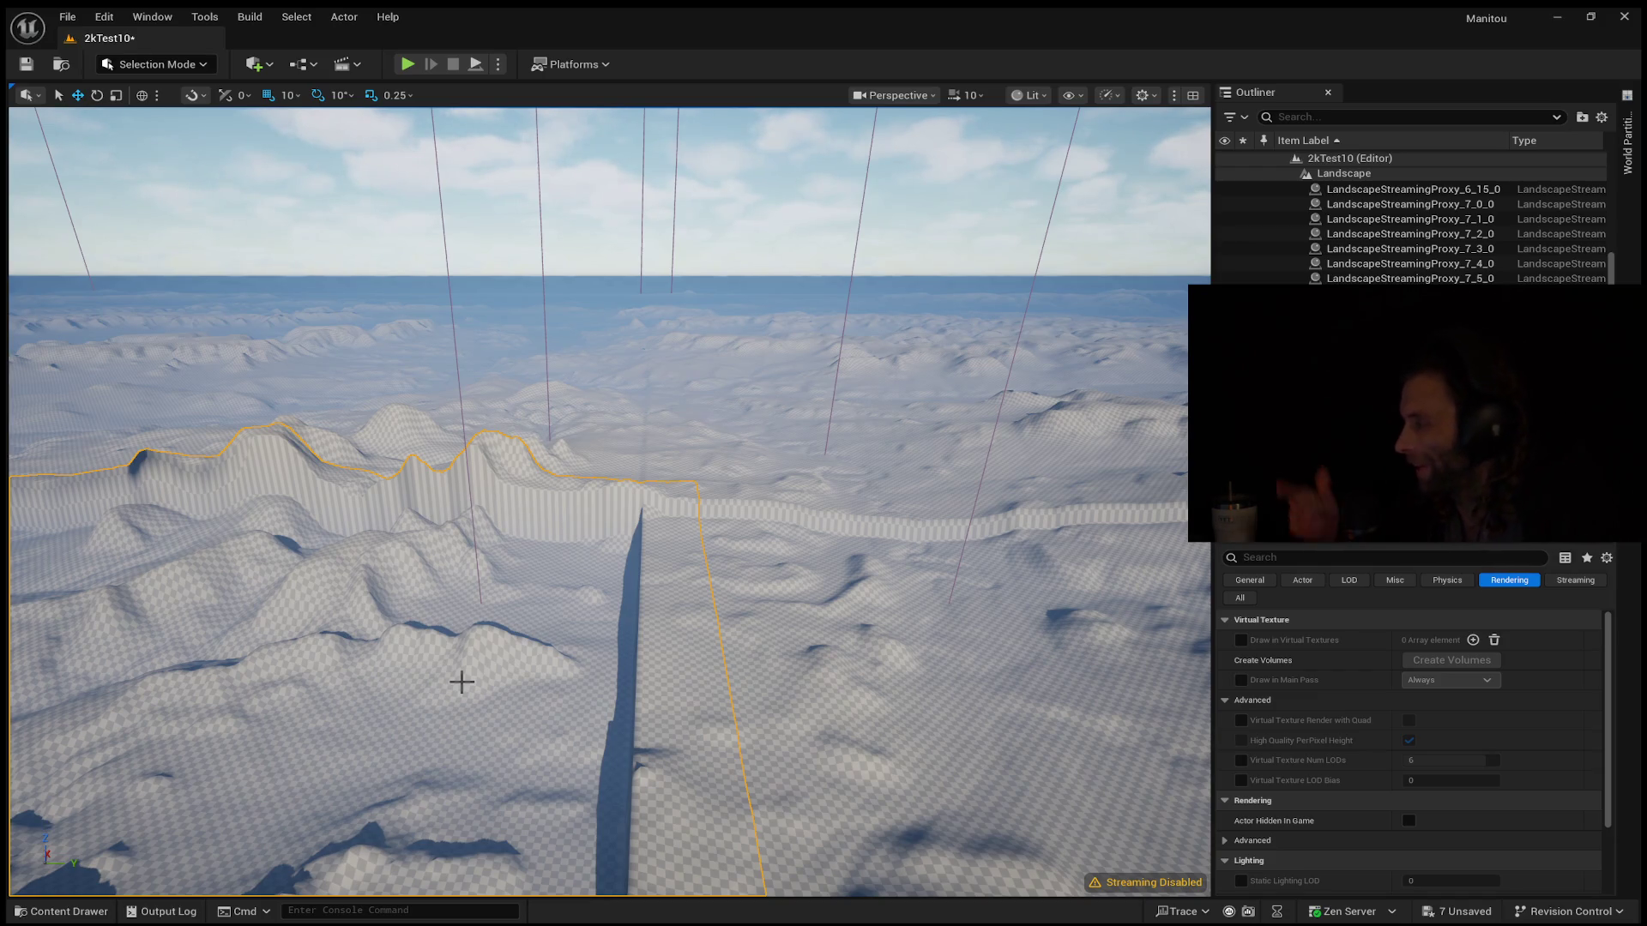
left_click_drag(441, 567, 472, 506)
mouse_move(497, 602)
left_mouse_down()
mouse_move(502, 583)
mouse_move(498, 603)
left_mouse_up()
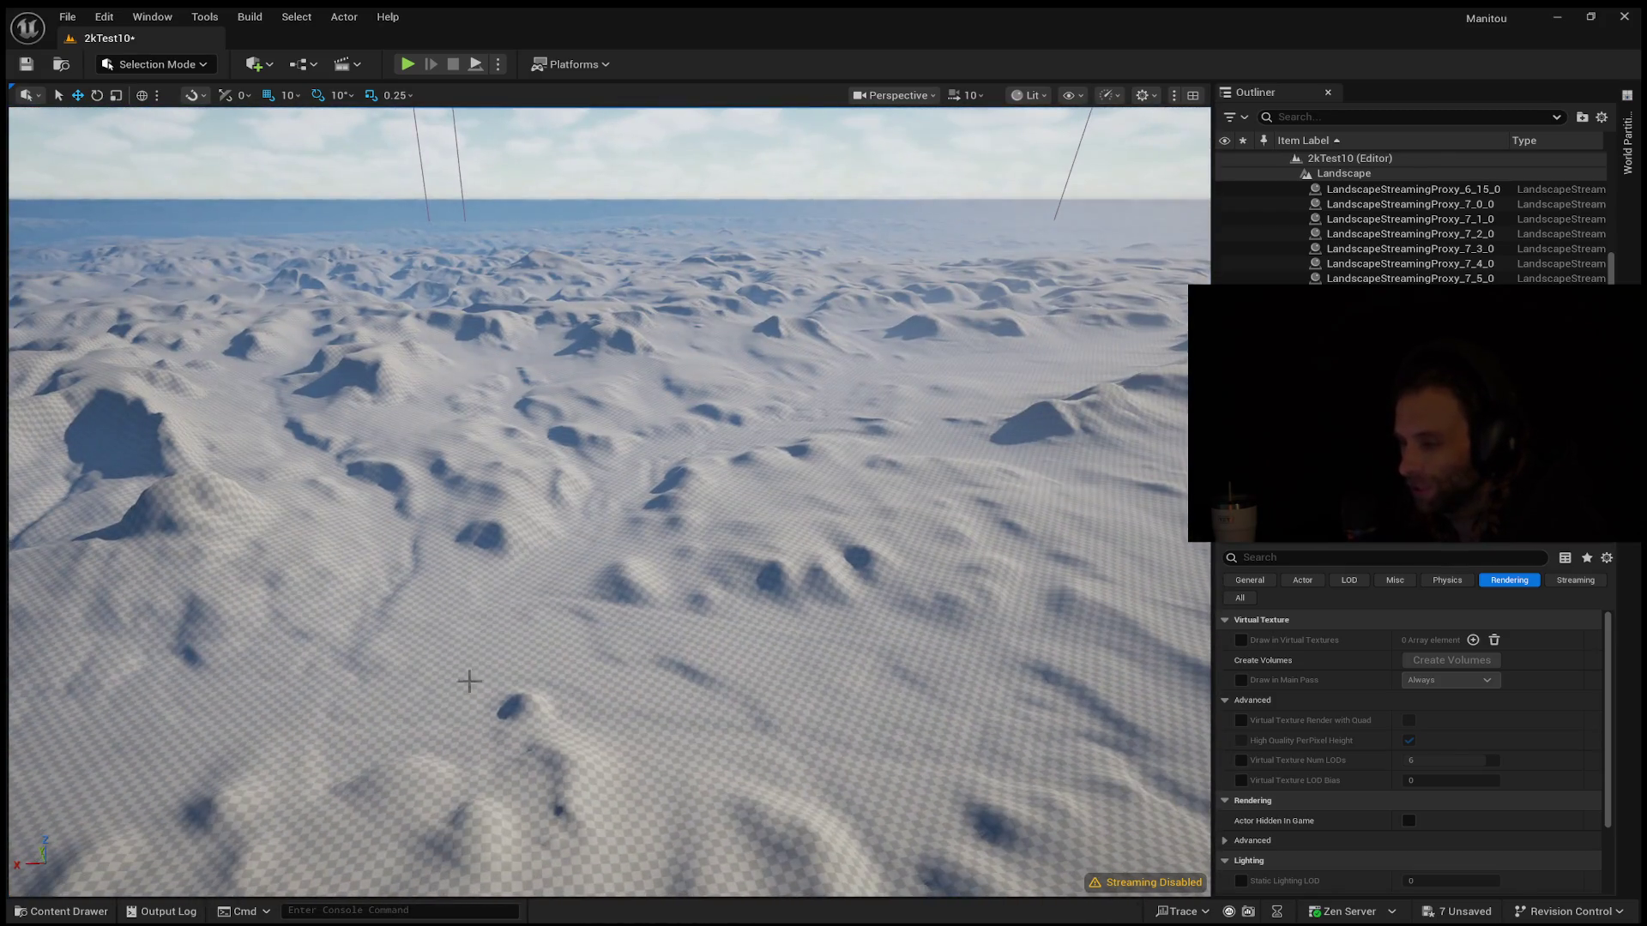
Frame the outlined landscape tile and fly along its edge checking for seams, then replay the level
key("f")
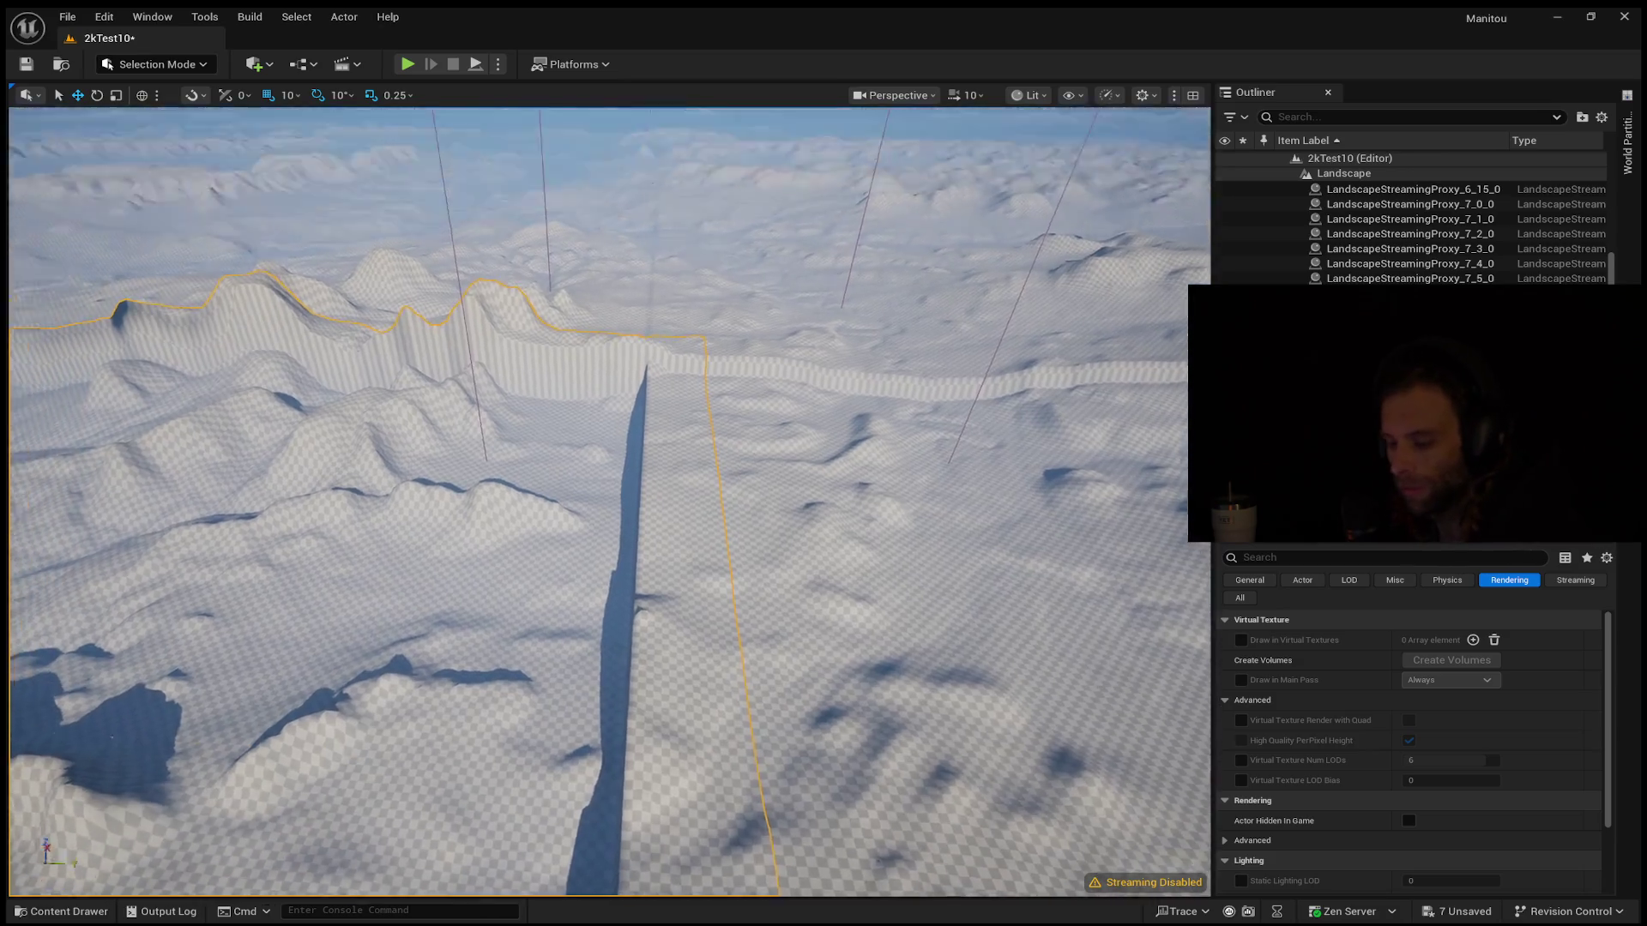
mouse_move(600, 515)
left_mouse_down()
mouse_move(600, 481)
mouse_move(566, 481)
left_mouse_up()
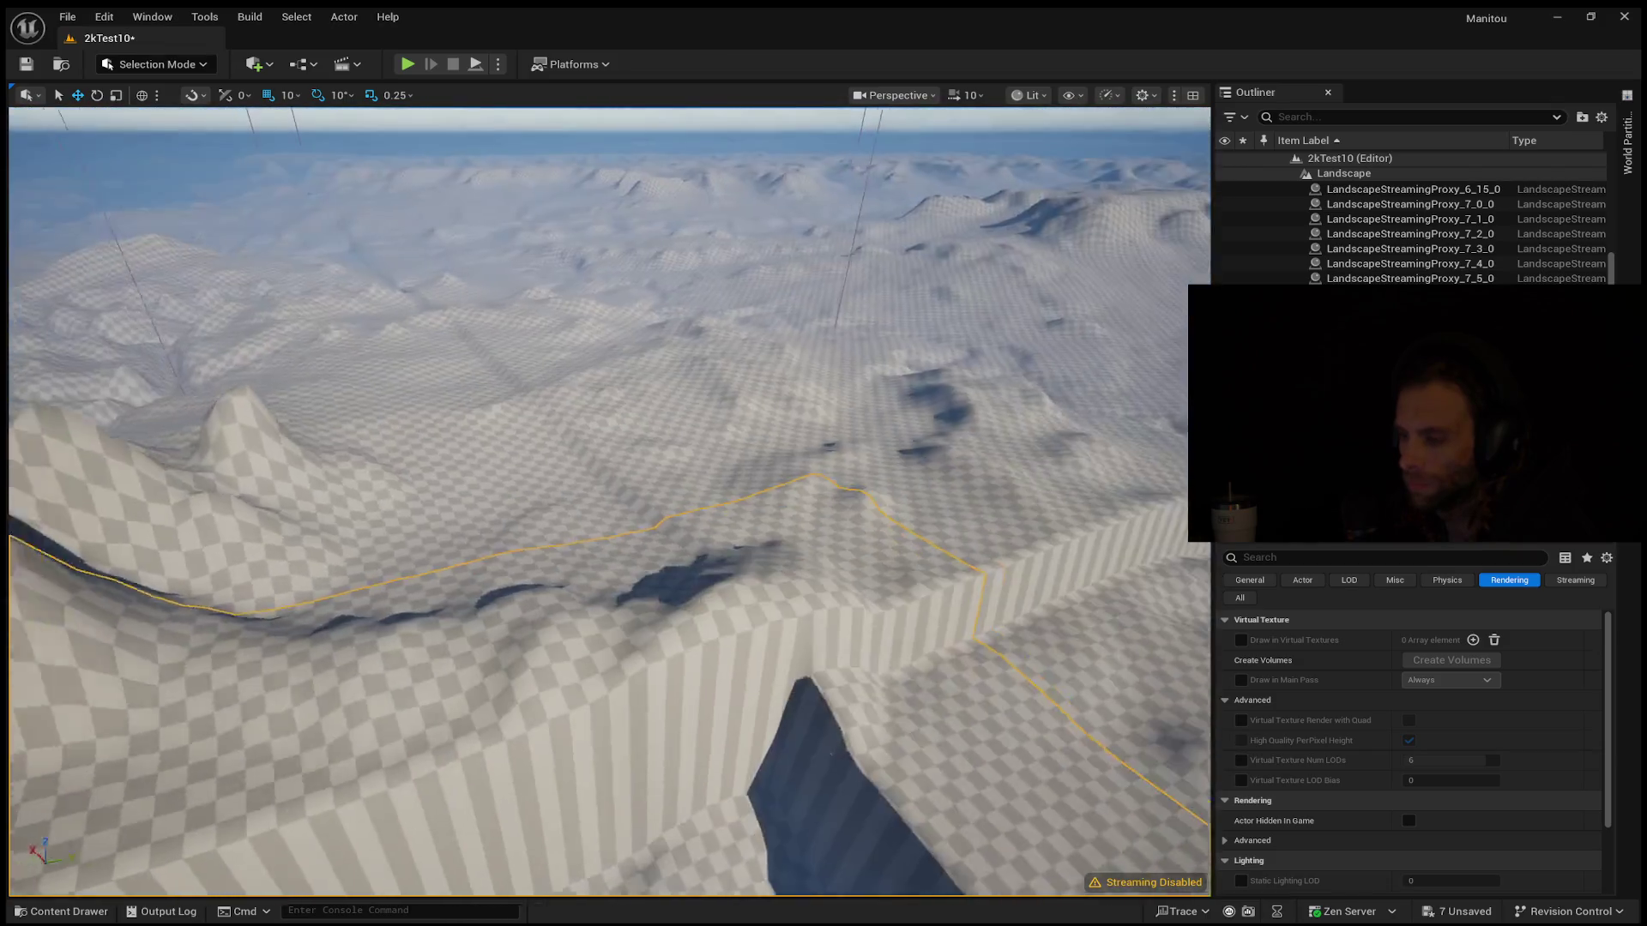
mouse_move(600, 480)
left_mouse_down()
mouse_move(600, 446)
mouse_move(532, 421)
mouse_move(502, 471)
mouse_move(645, 439)
left_mouse_up()
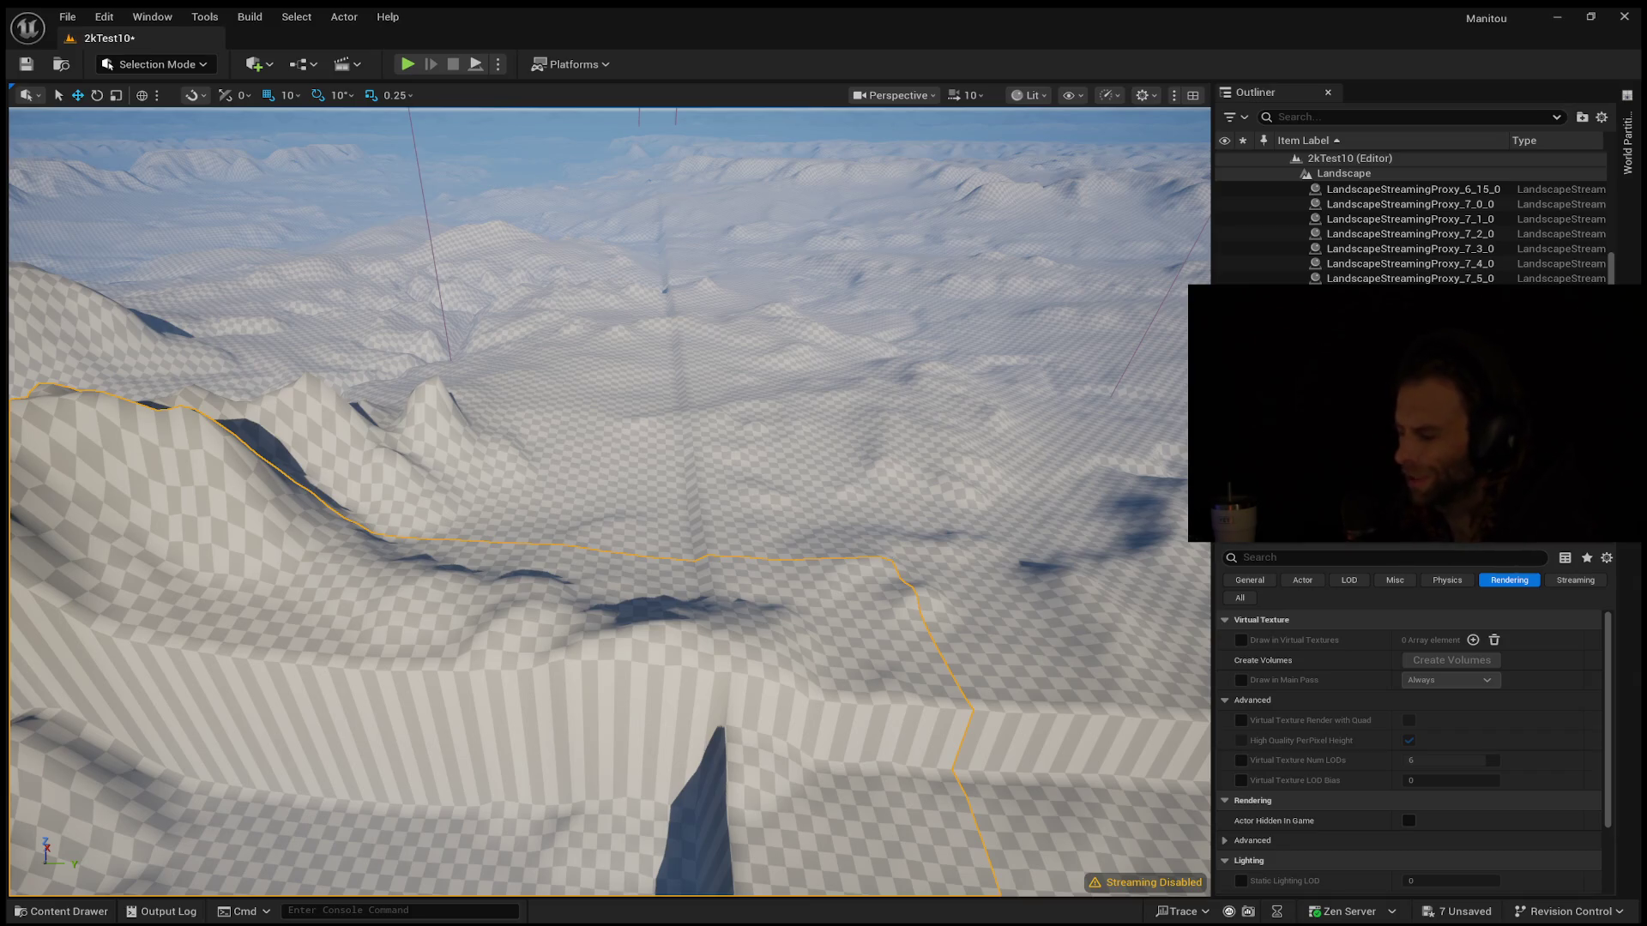
mouse_move(609, 515)
left_mouse_down()
mouse_move(609, 369)
mouse_move(609, 463)
mouse_move(575, 326)
mouse_move(557, 369)
mouse_move(579, 230)
mouse_move(570, 343)
mouse_move(582, 274)
mouse_move(197, 605)
left_mouse_up()
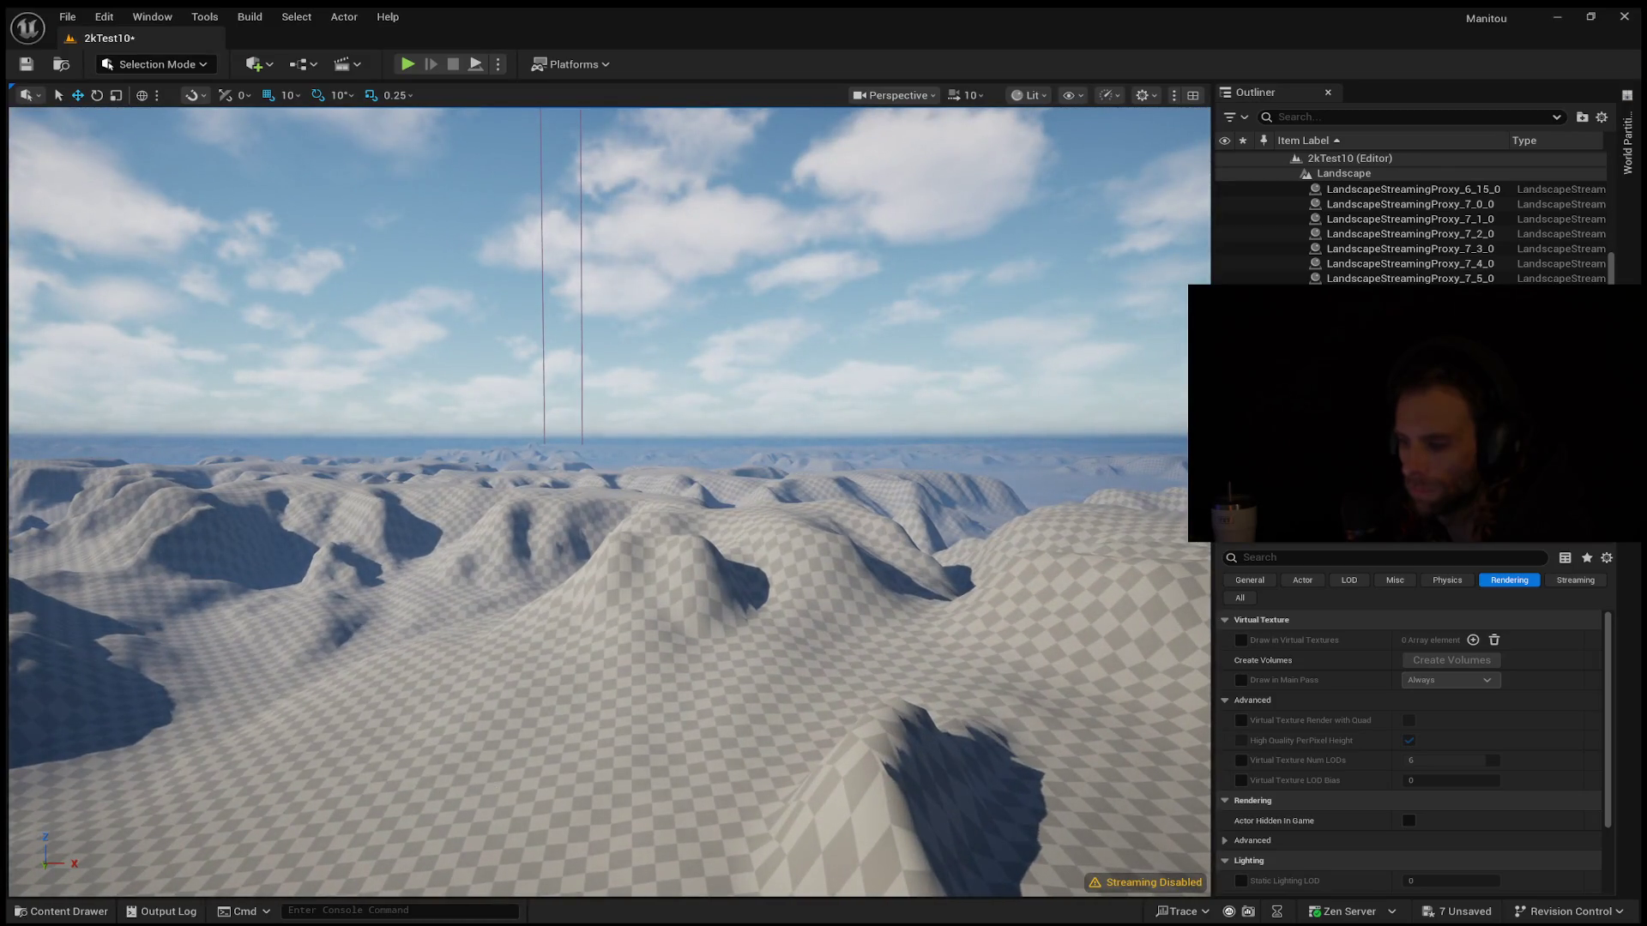
key("alt+p")
Run the character forward and left across the slope, then stop playing
key("w")
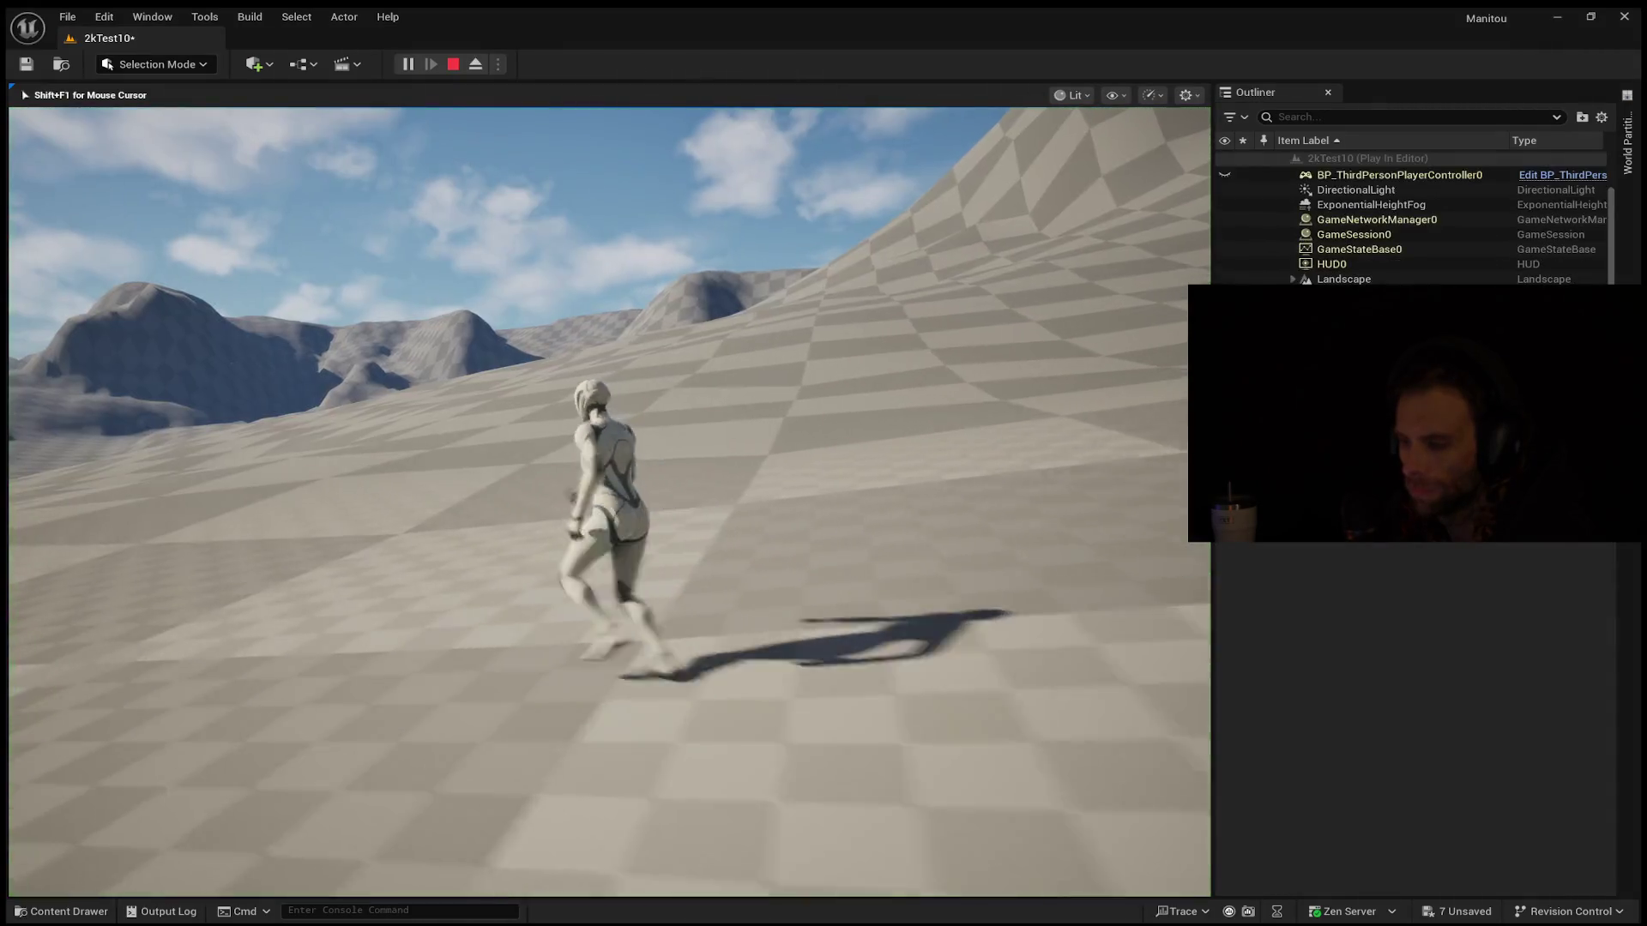
key("a")
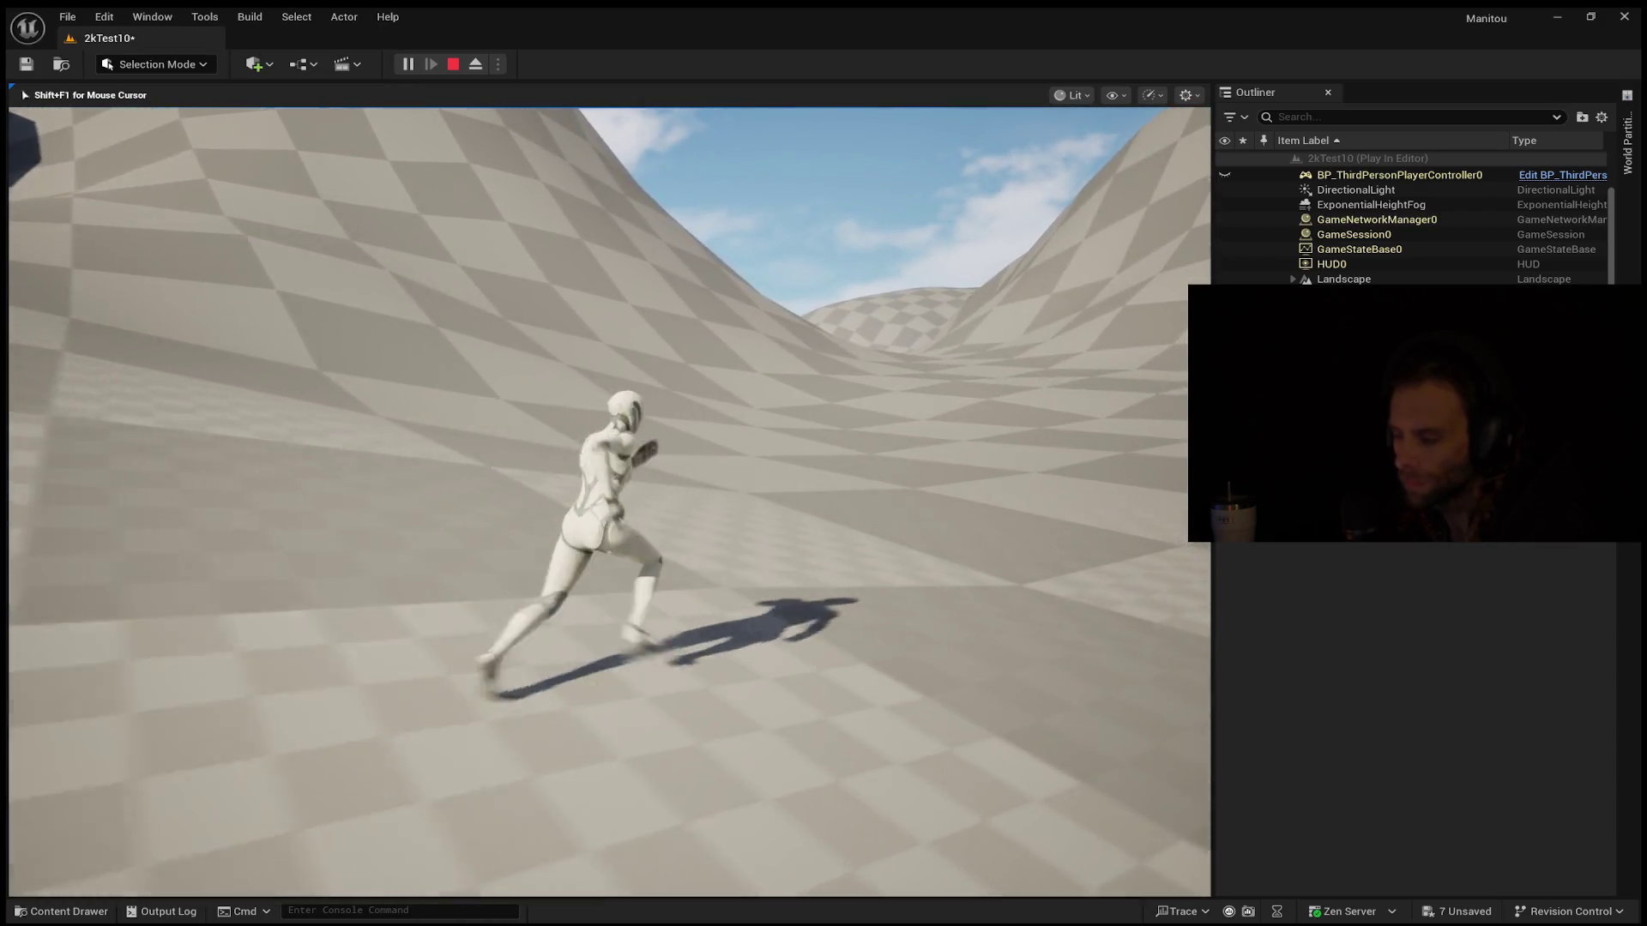
key("Escape")
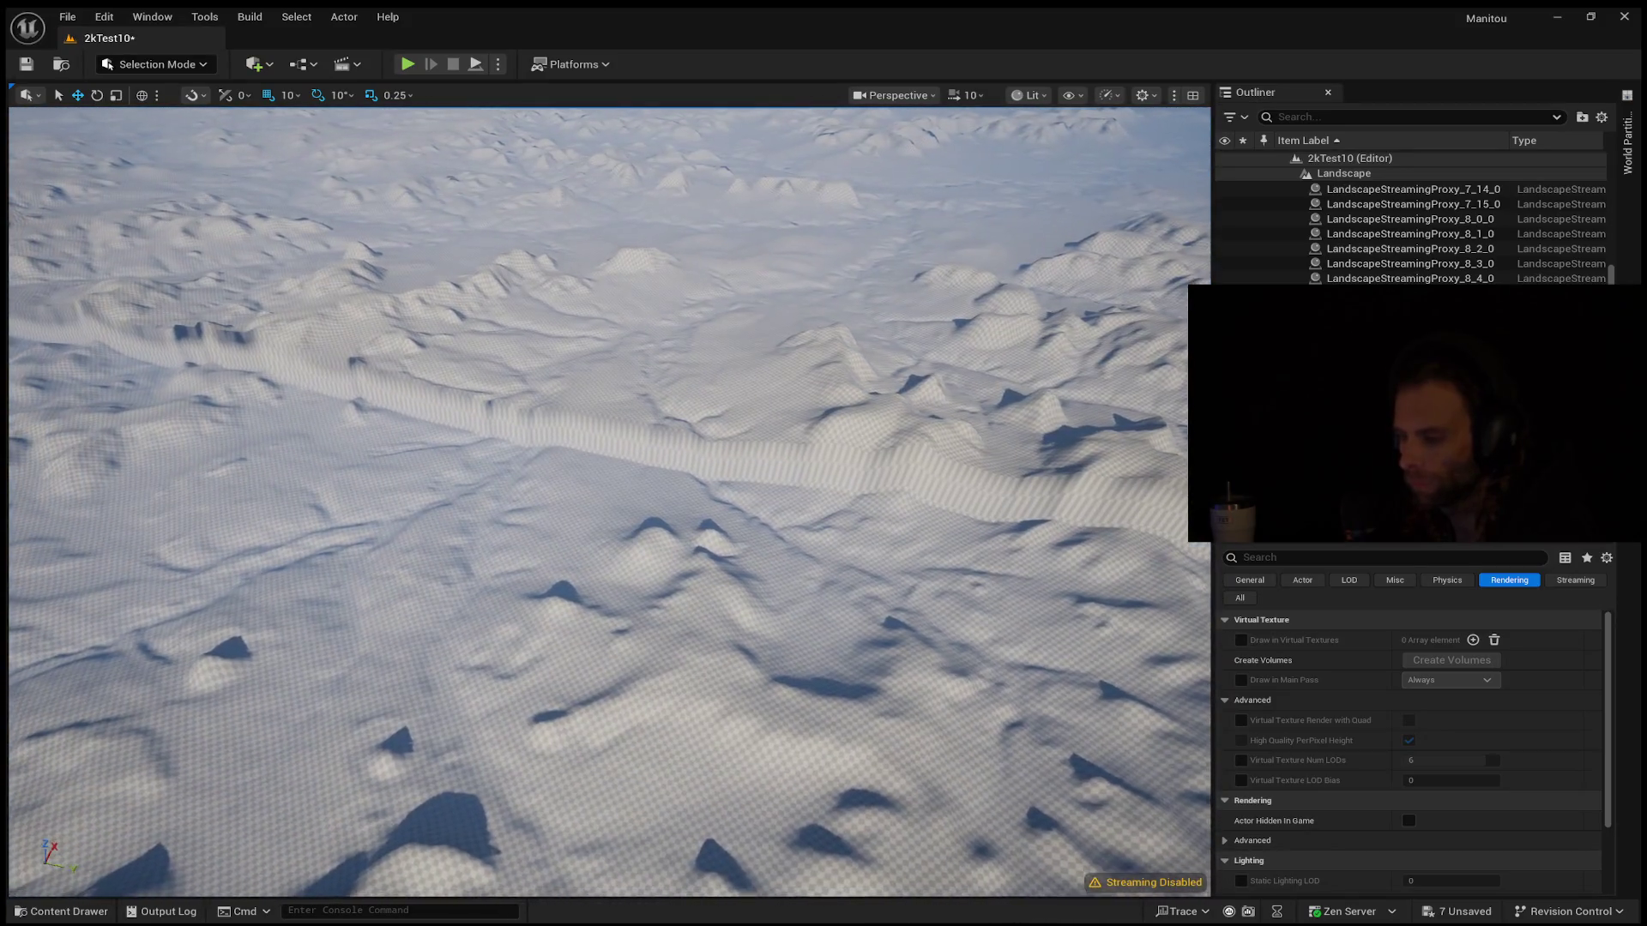
Frame the whole landscape square from above and select another streaming proxy section
mouse_move(609, 502)
left_mouse_down()
mouse_move(463, 507)
mouse_move(463, 394)
left_mouse_up()
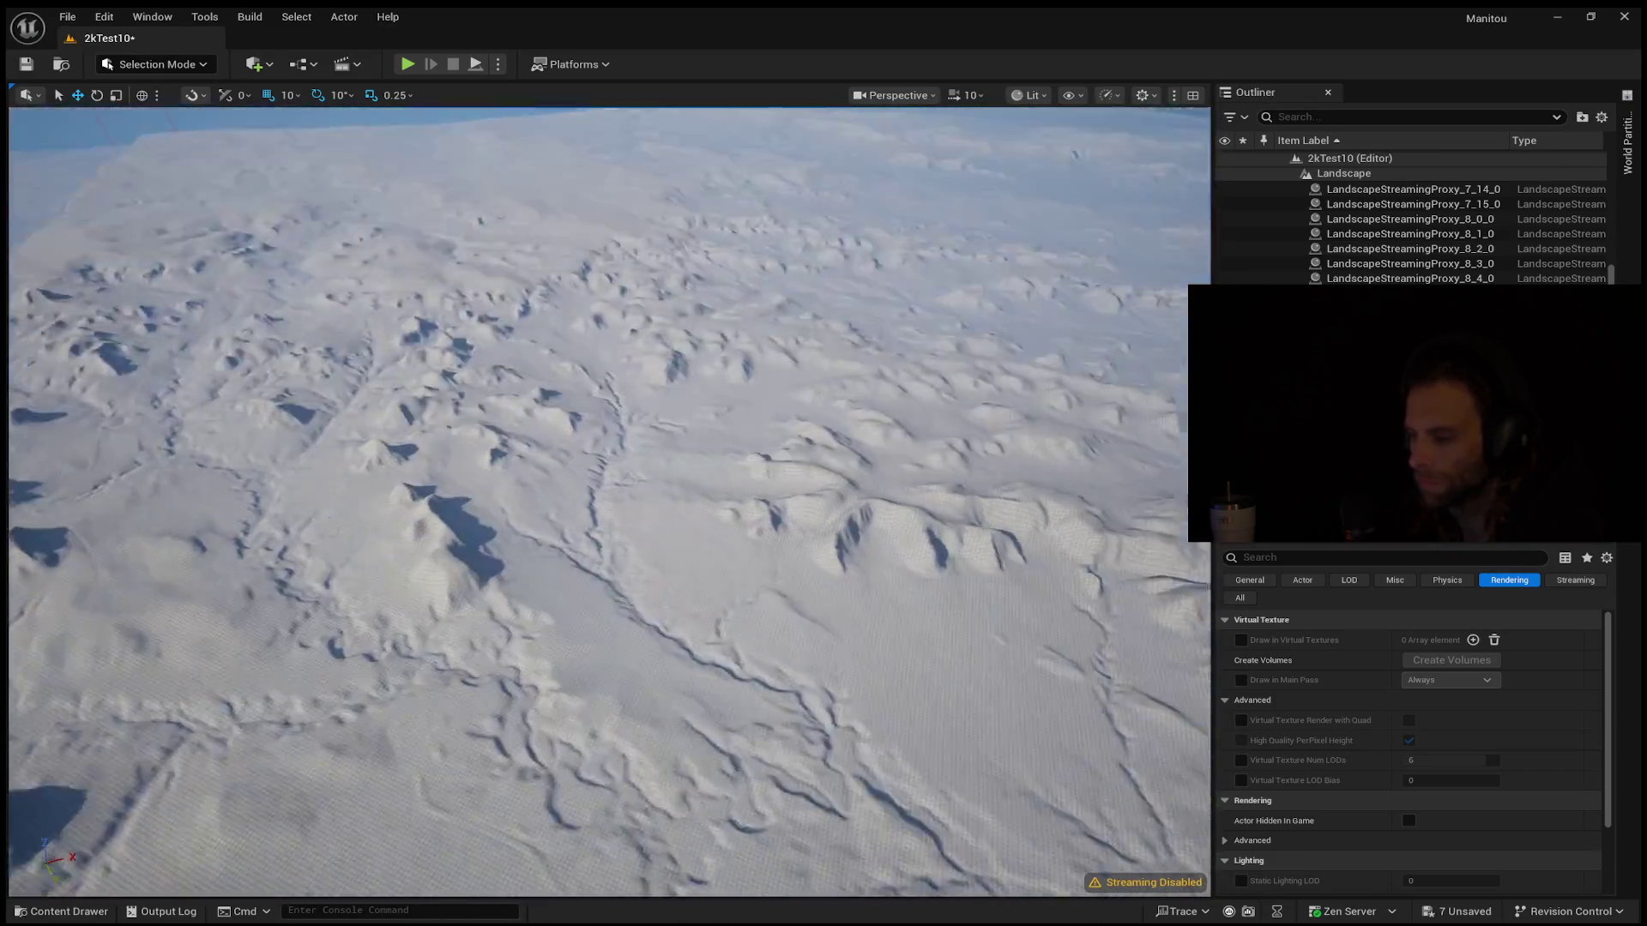
left_click_drag(464, 394, 464, 481)
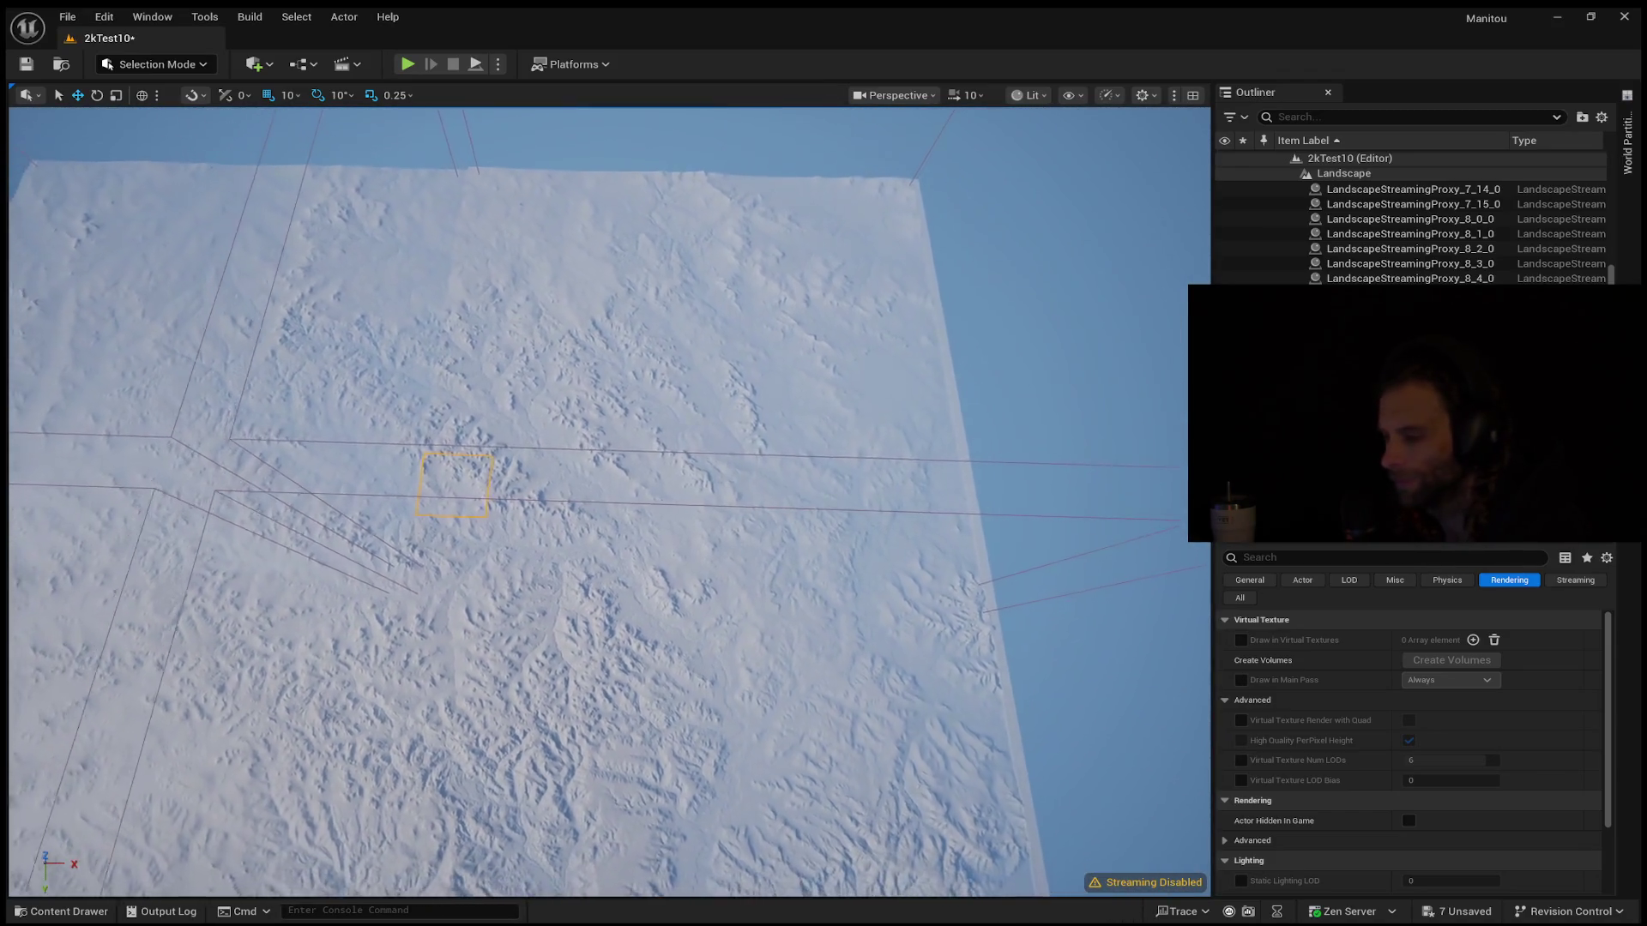
left_click_drag(464, 481, 601, 480)
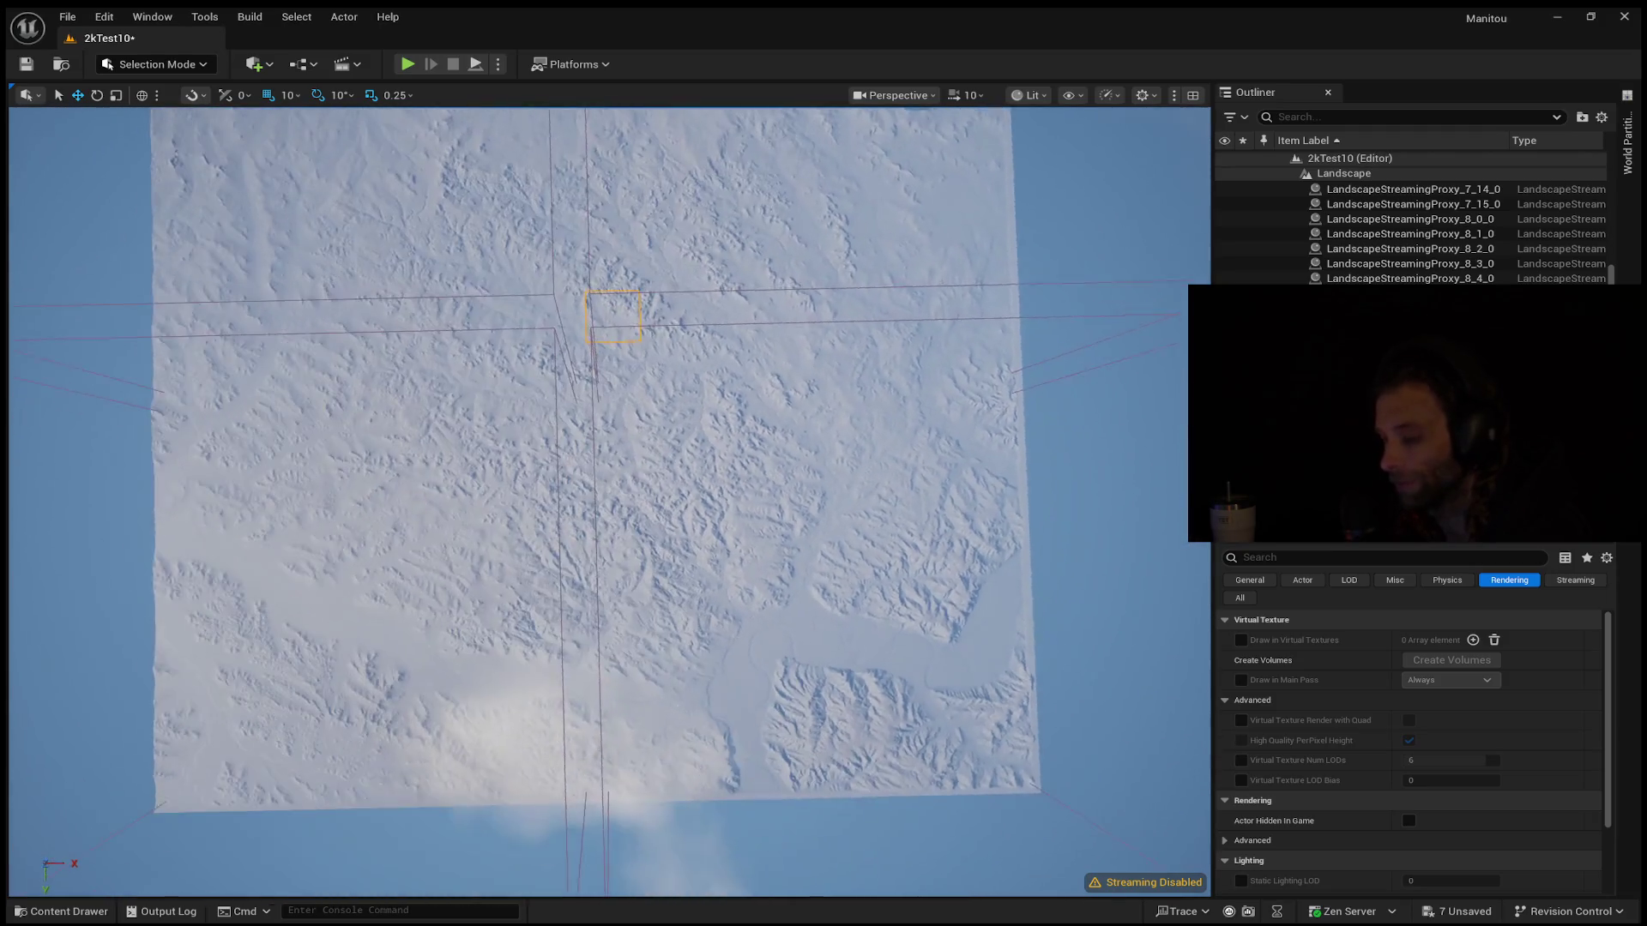
left_click_drag(478, 709, 429, 709)
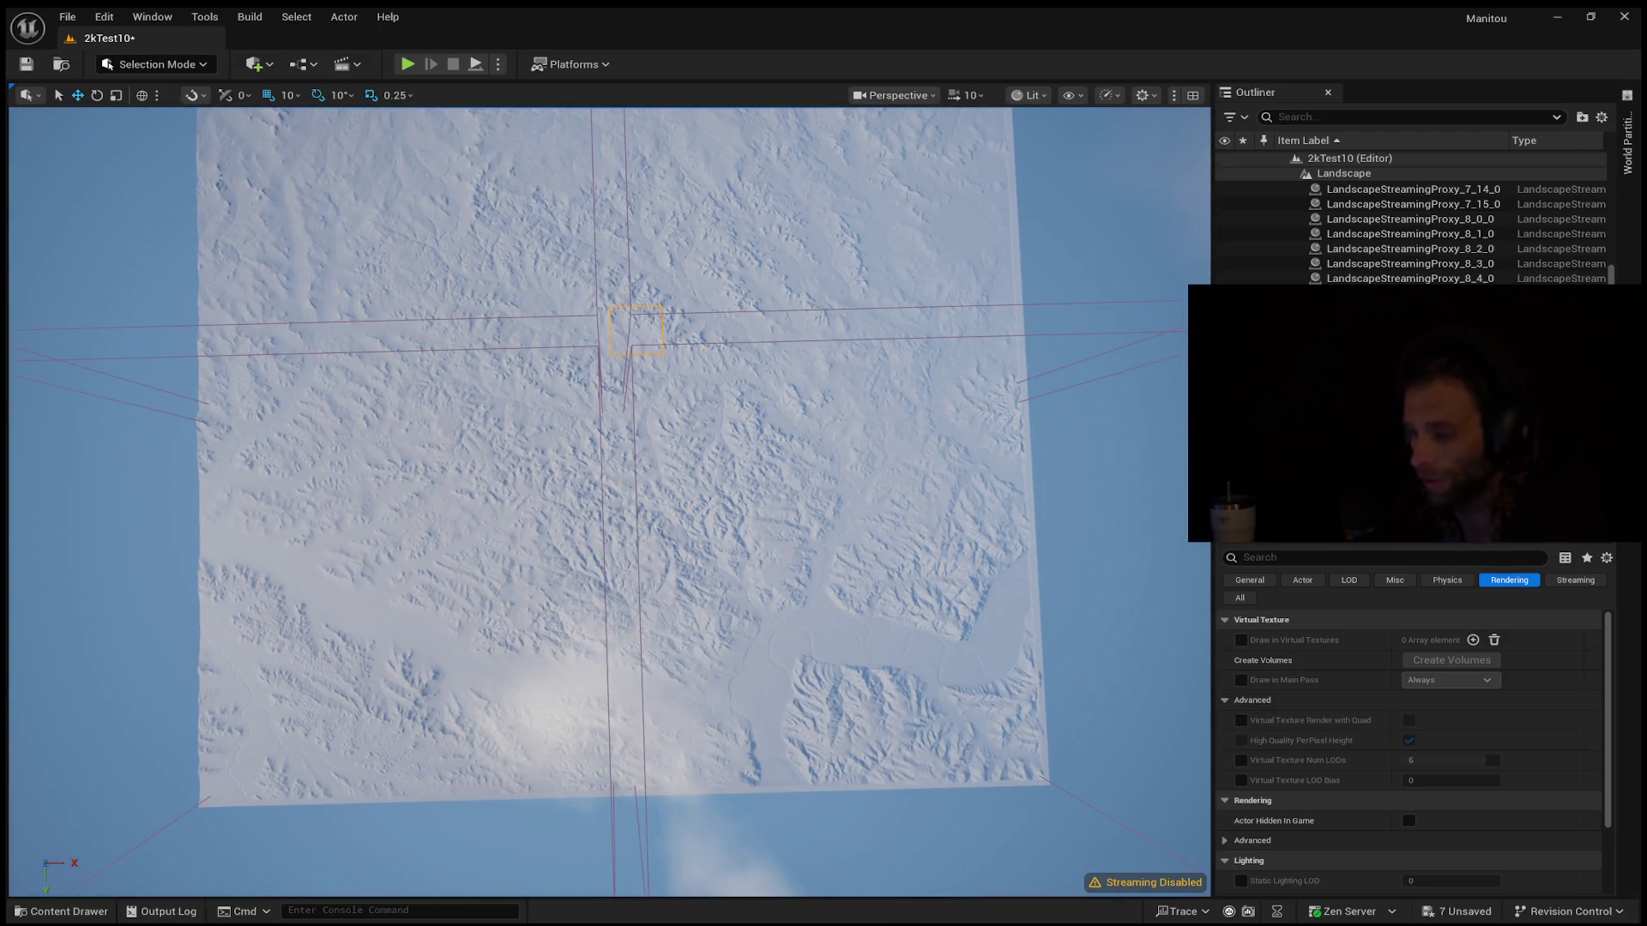
left_click(589, 374)
mouse_move(588, 373)
left_mouse_down()
mouse_move(695, 373)
mouse_move(564, 394)
mouse_move(566, 360)
mouse_move(567, 400)
mouse_move(538, 420)
left_mouse_up()
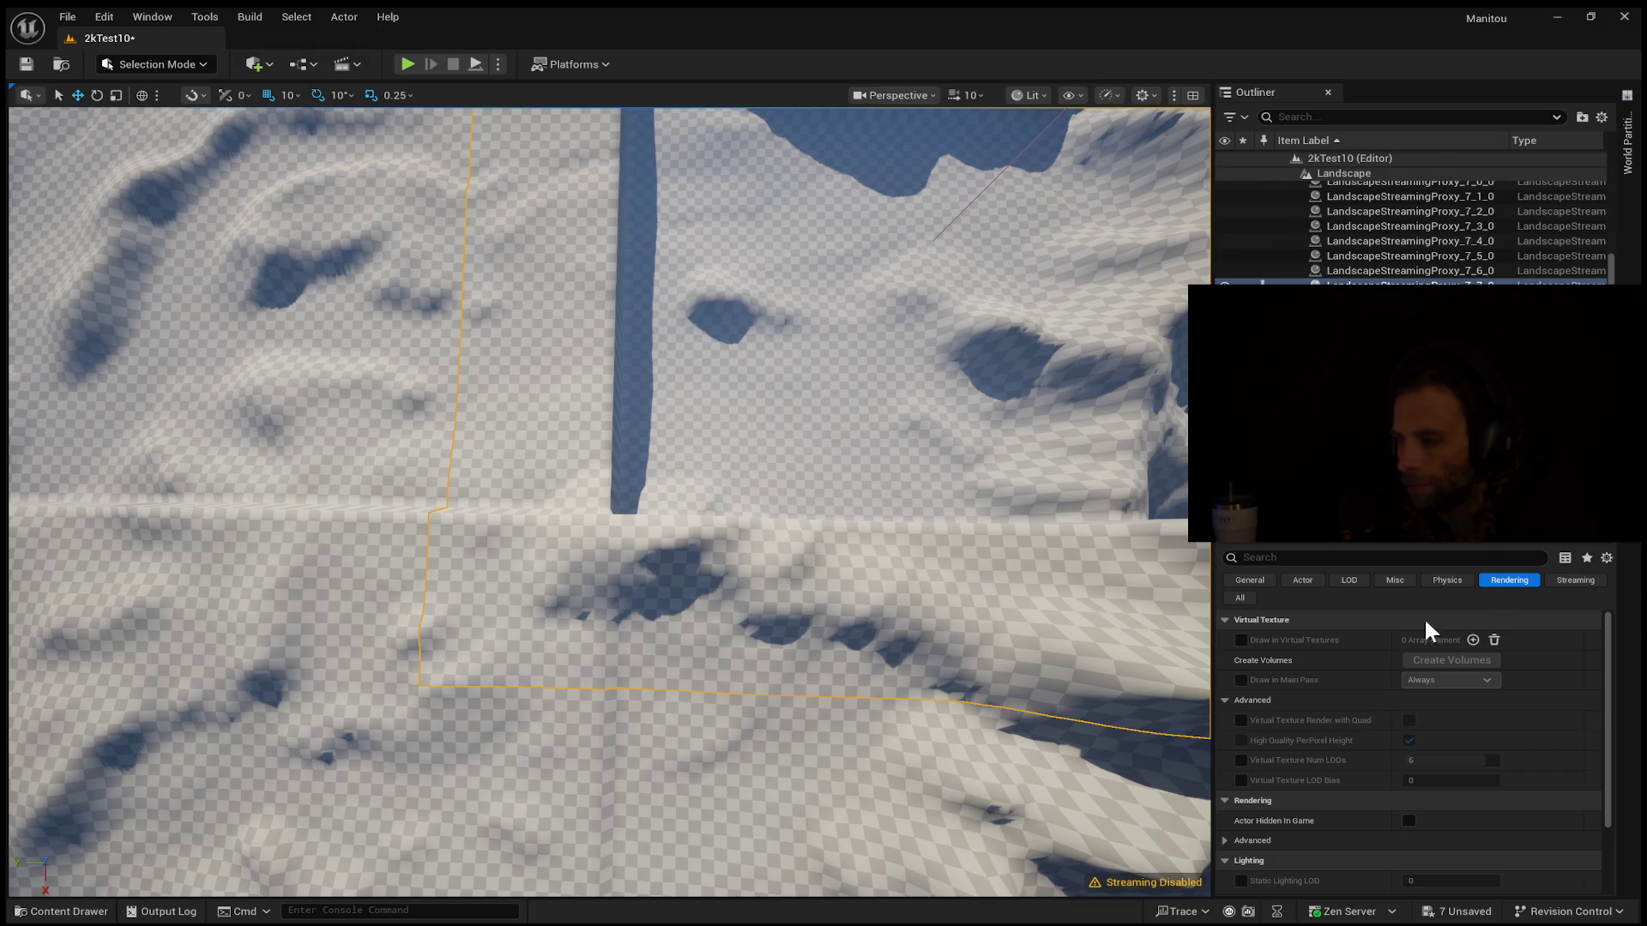
Scroll down through the selected streaming proxy's properties
scroll(1419, 728, "down", 4)
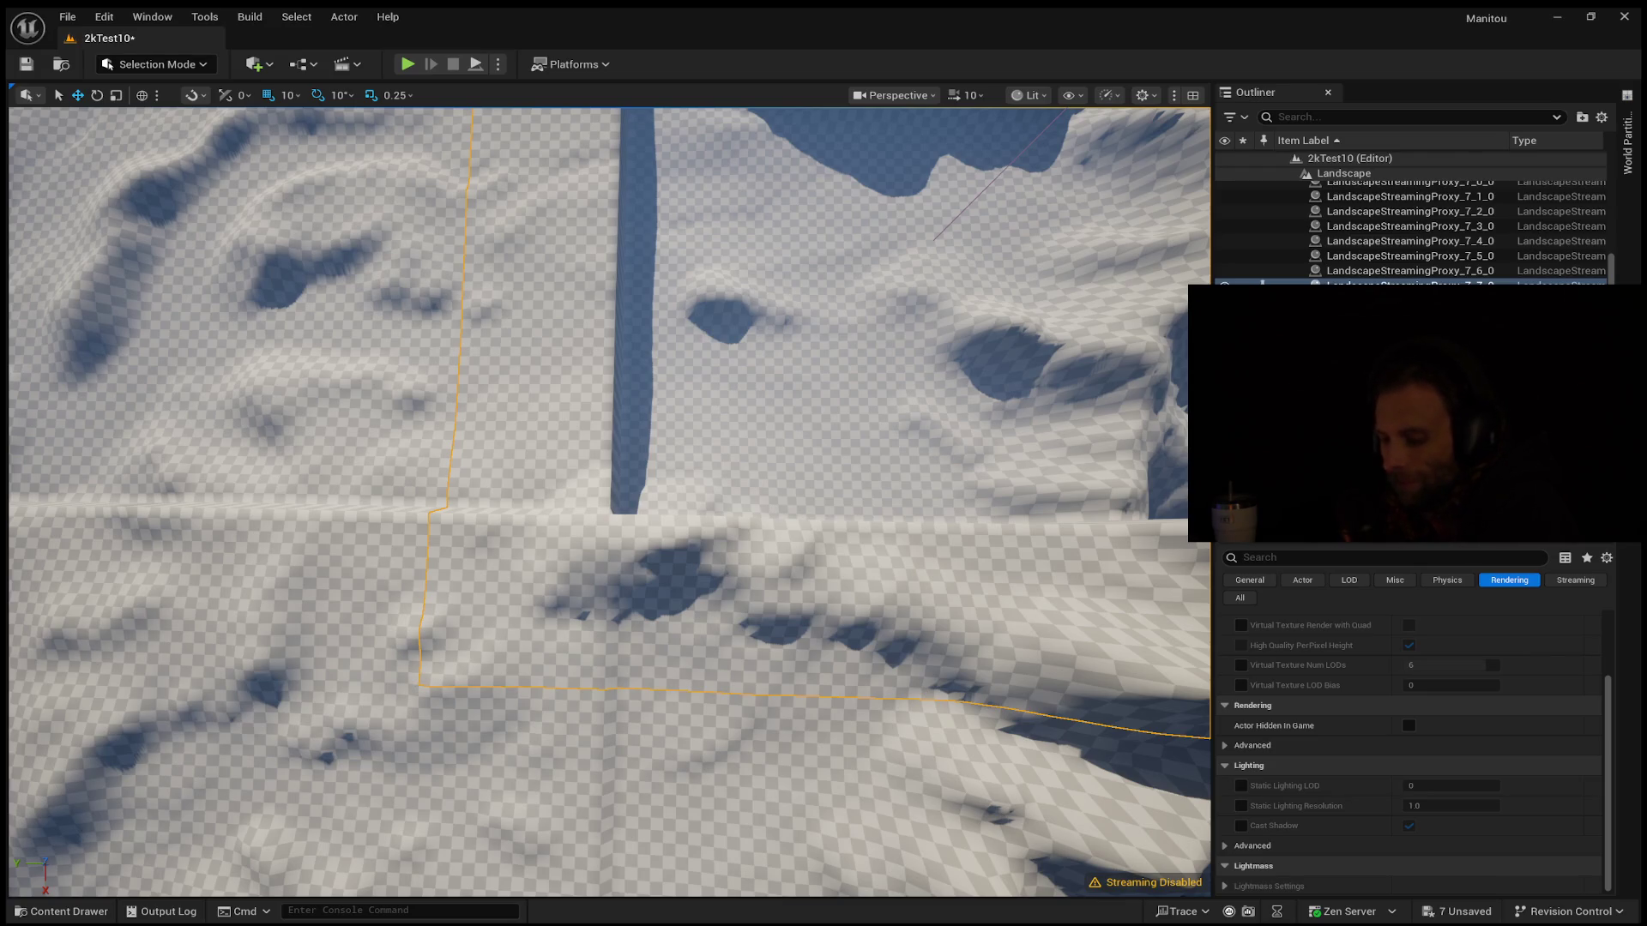
Fly over the ridges and down to a close view of the cliff seam between tiles
mouse_move(584, 669)
left_mouse_down()
mouse_move(584, 639)
mouse_move(618, 630)
mouse_move(618, 780)
left_mouse_up()
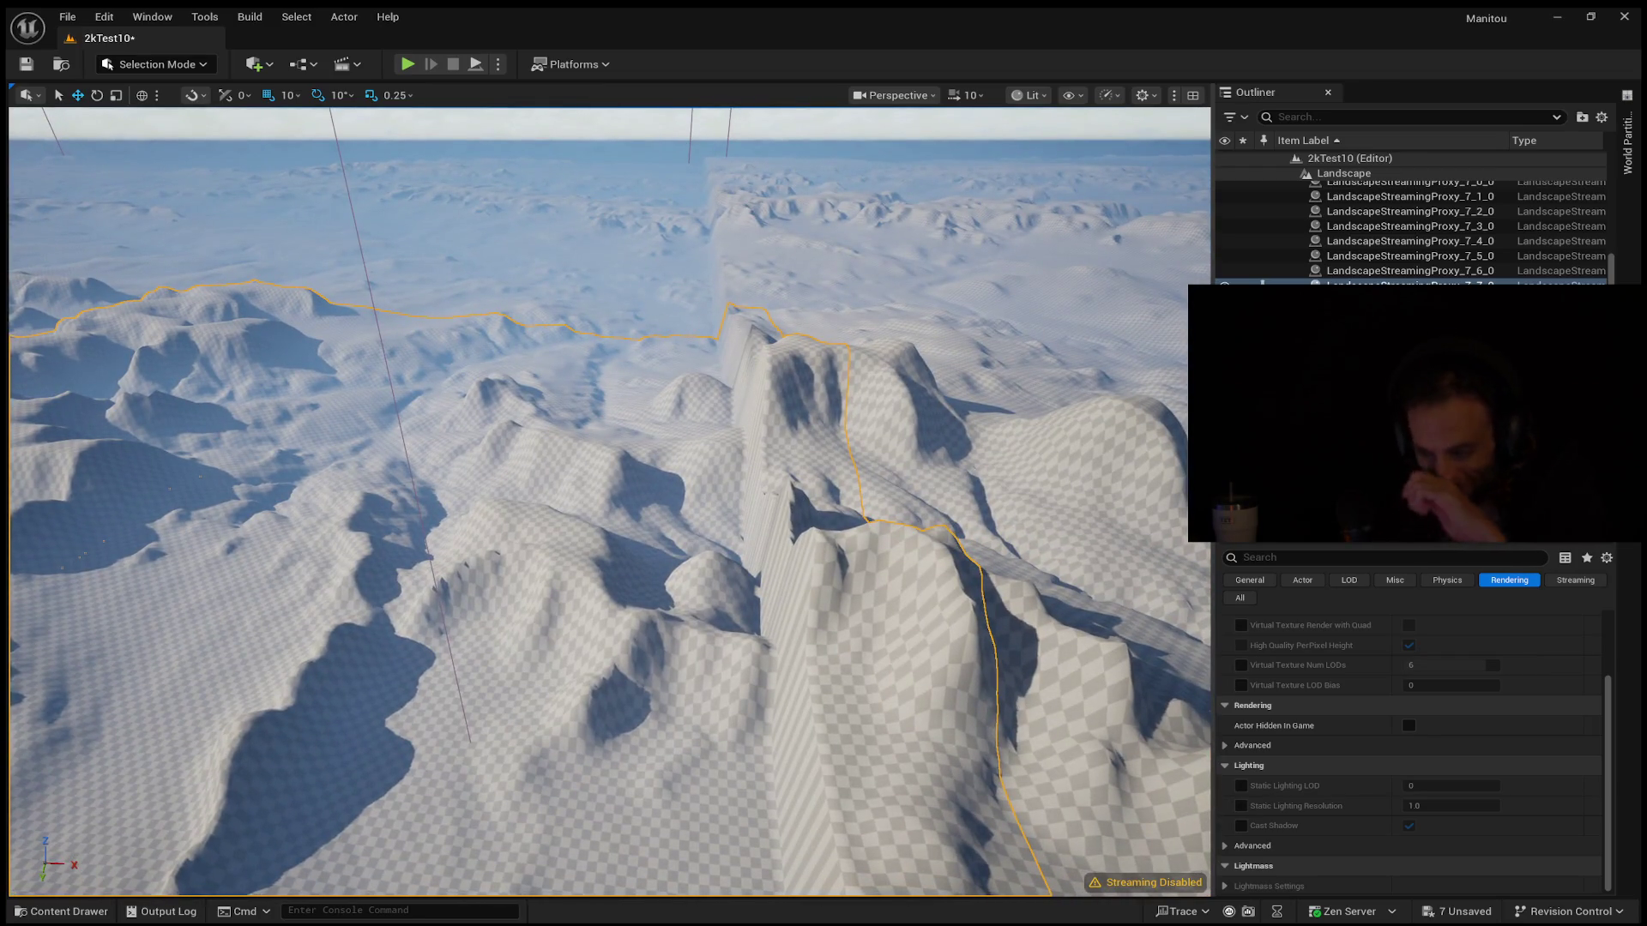
mouse_move(987, 443)
left_mouse_down()
mouse_move(987, 472)
mouse_move(634, 467)
mouse_move(773, 489)
mouse_move(798, 476)
left_mouse_up()
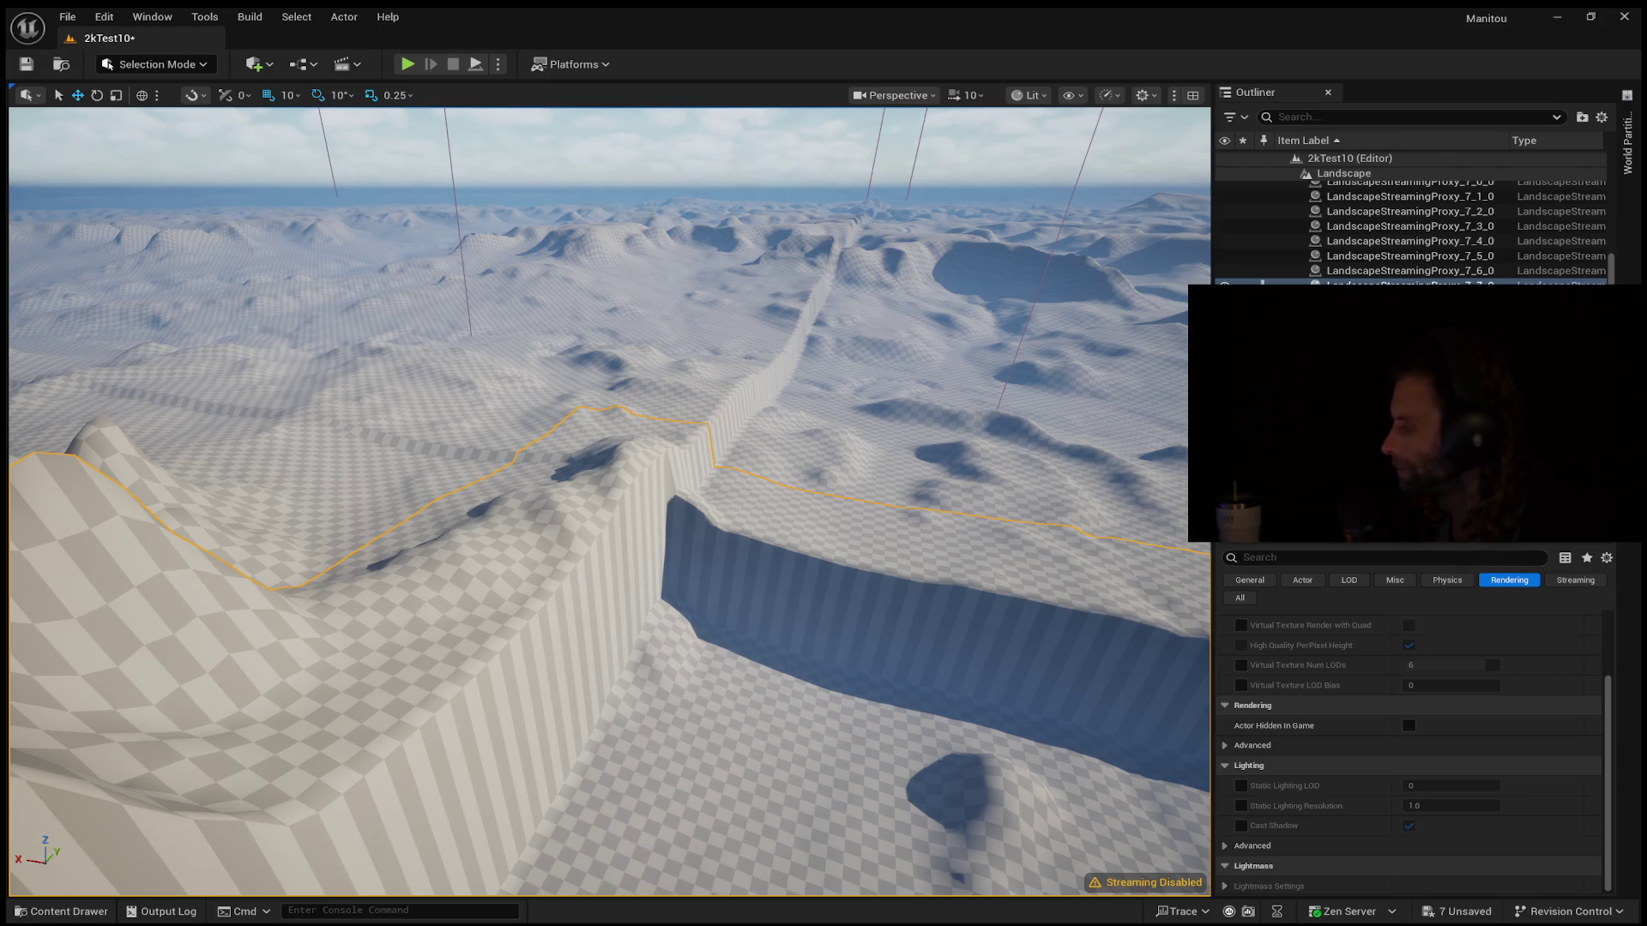
mouse_move(601, 497)
left_mouse_down()
mouse_move(600, 665)
mouse_move(600, 557)
left_mouse_up()
scroll(601, 557, "up", 4)
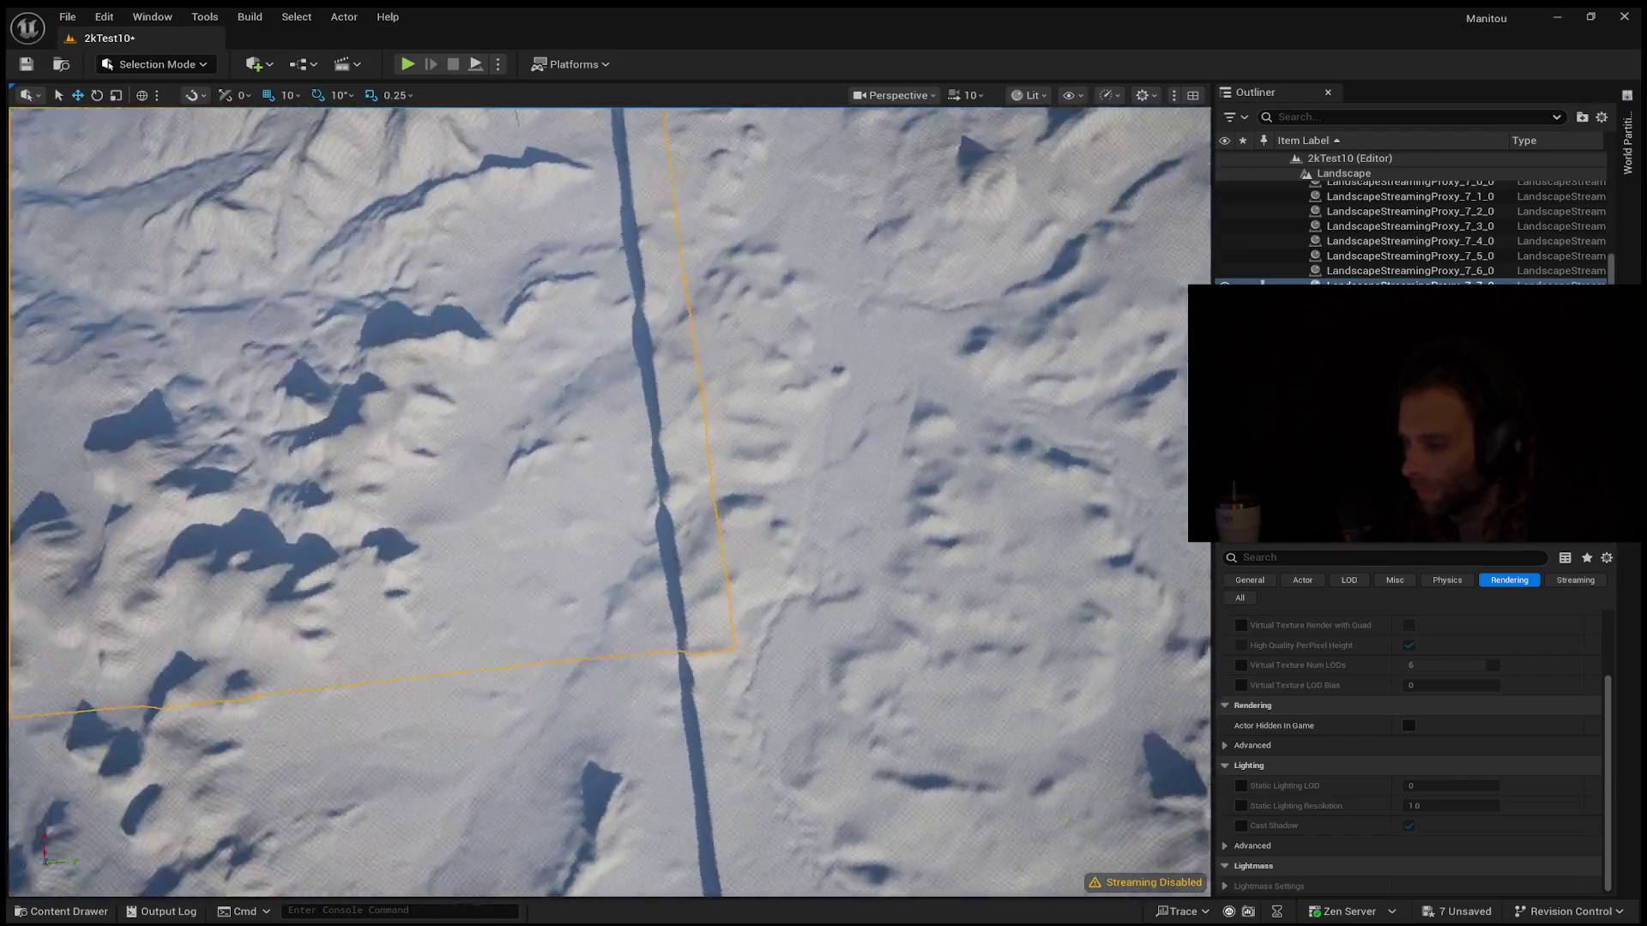
Select and frame LandscapeStreamingProxy_7_7_0, then select its neighbouring tiles to check their borders
mouse_move(358, 587)
left_mouse_down()
mouse_move(347, 556)
mouse_move(358, 587)
mouse_move(763, 560)
left_mouse_up()
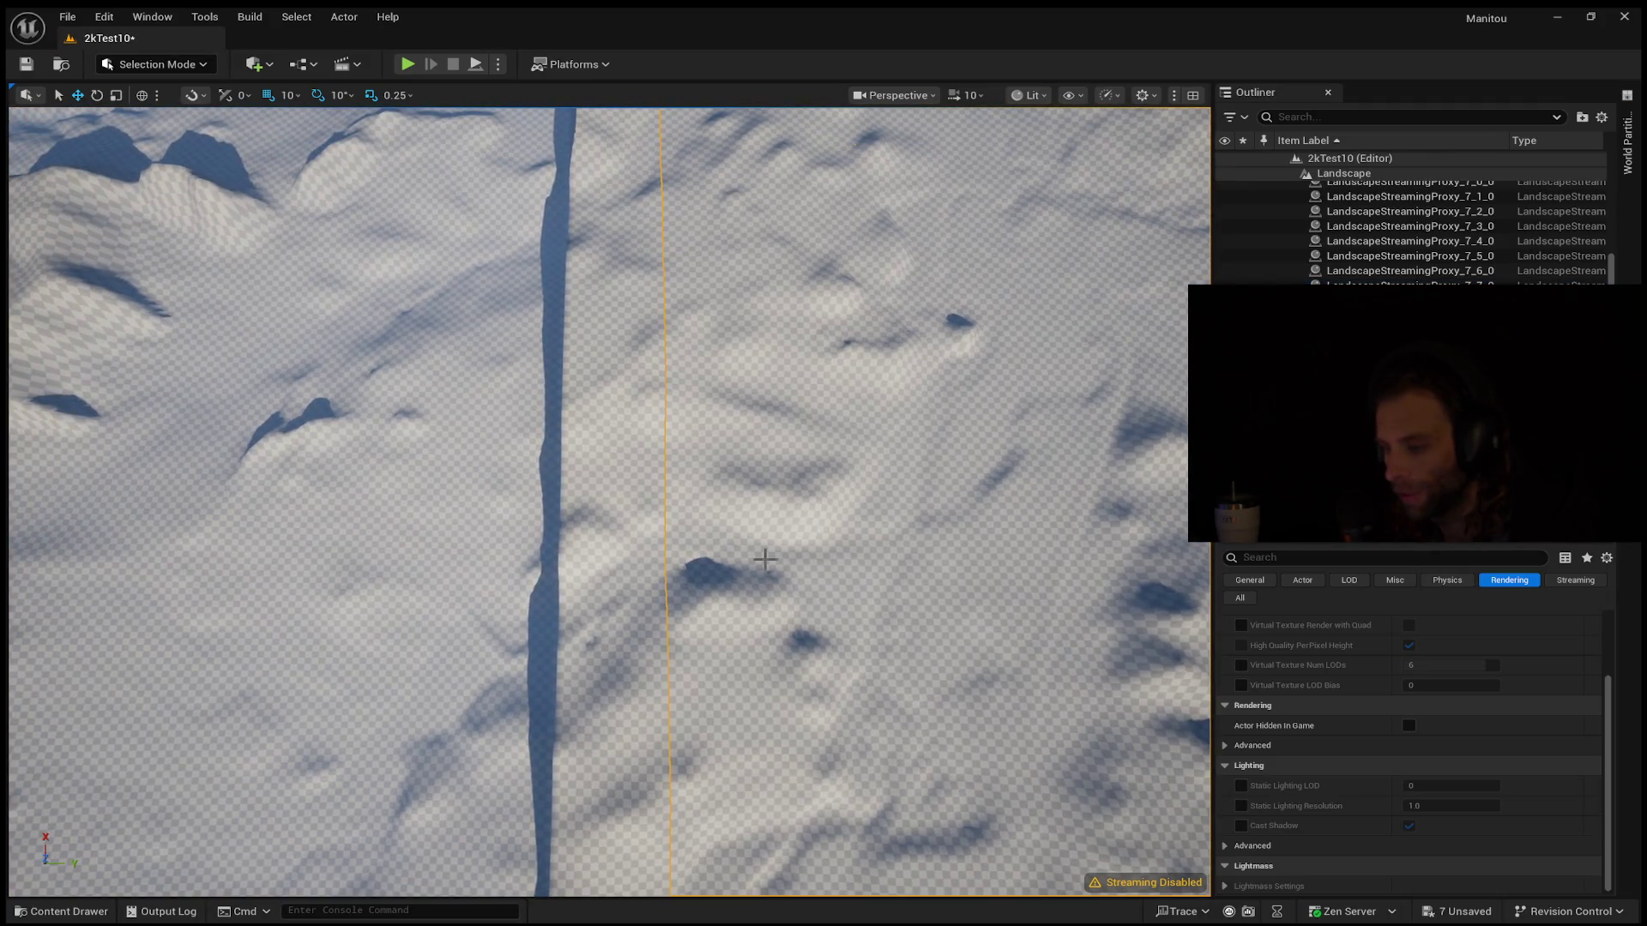
left_click(394, 543)
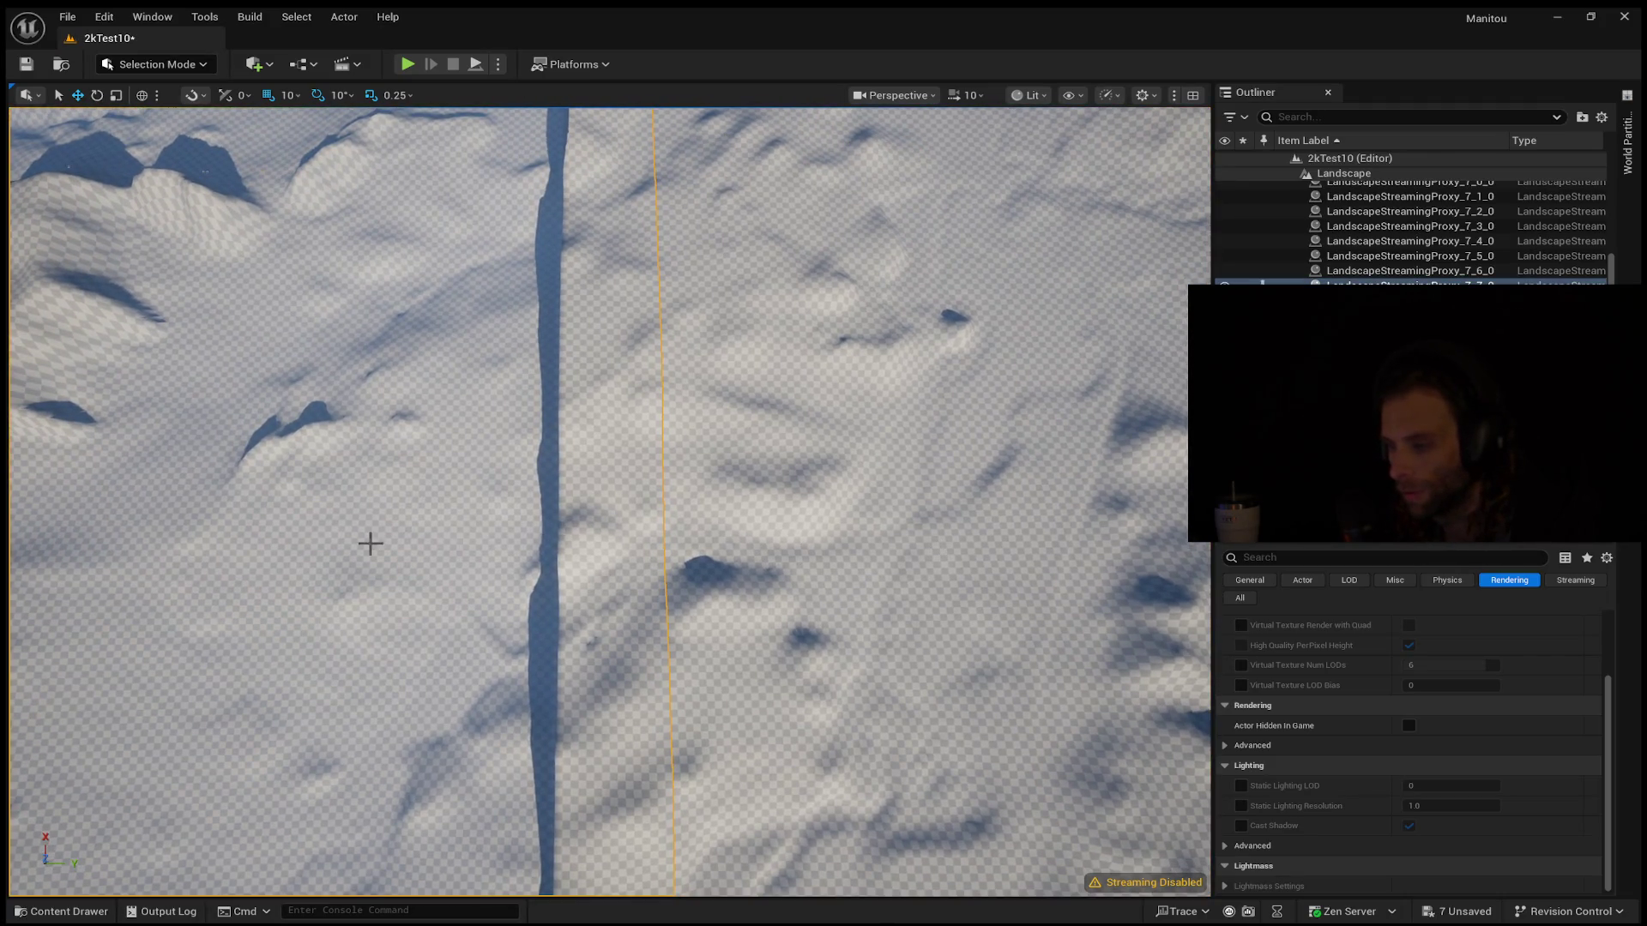
key("f")
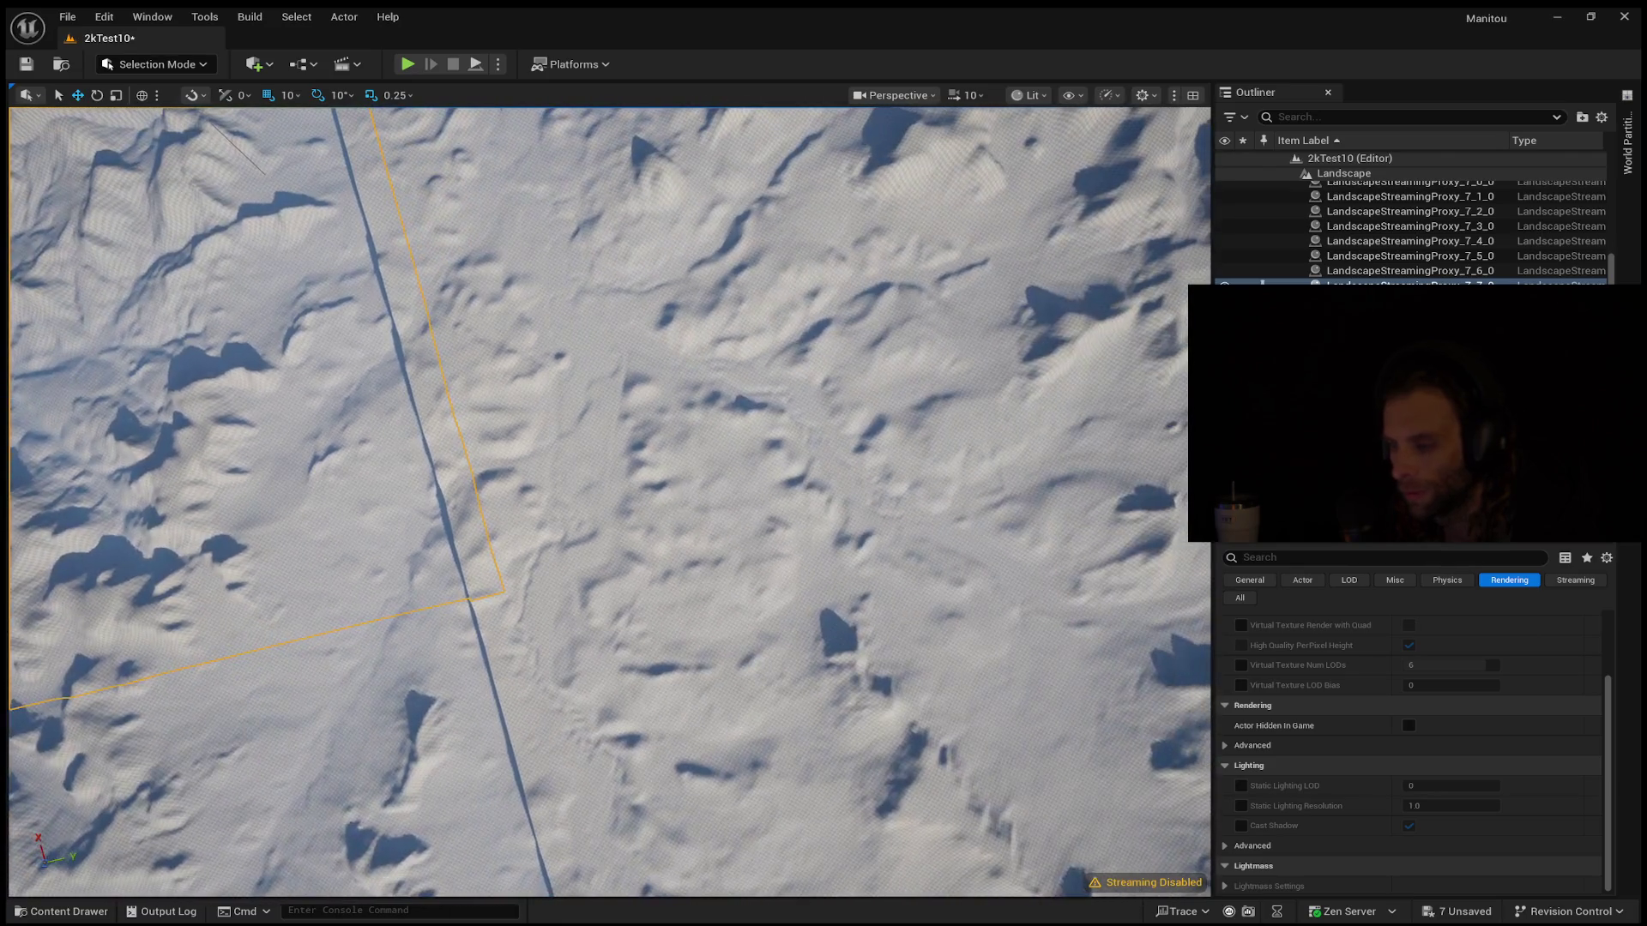
left_click(687, 636)
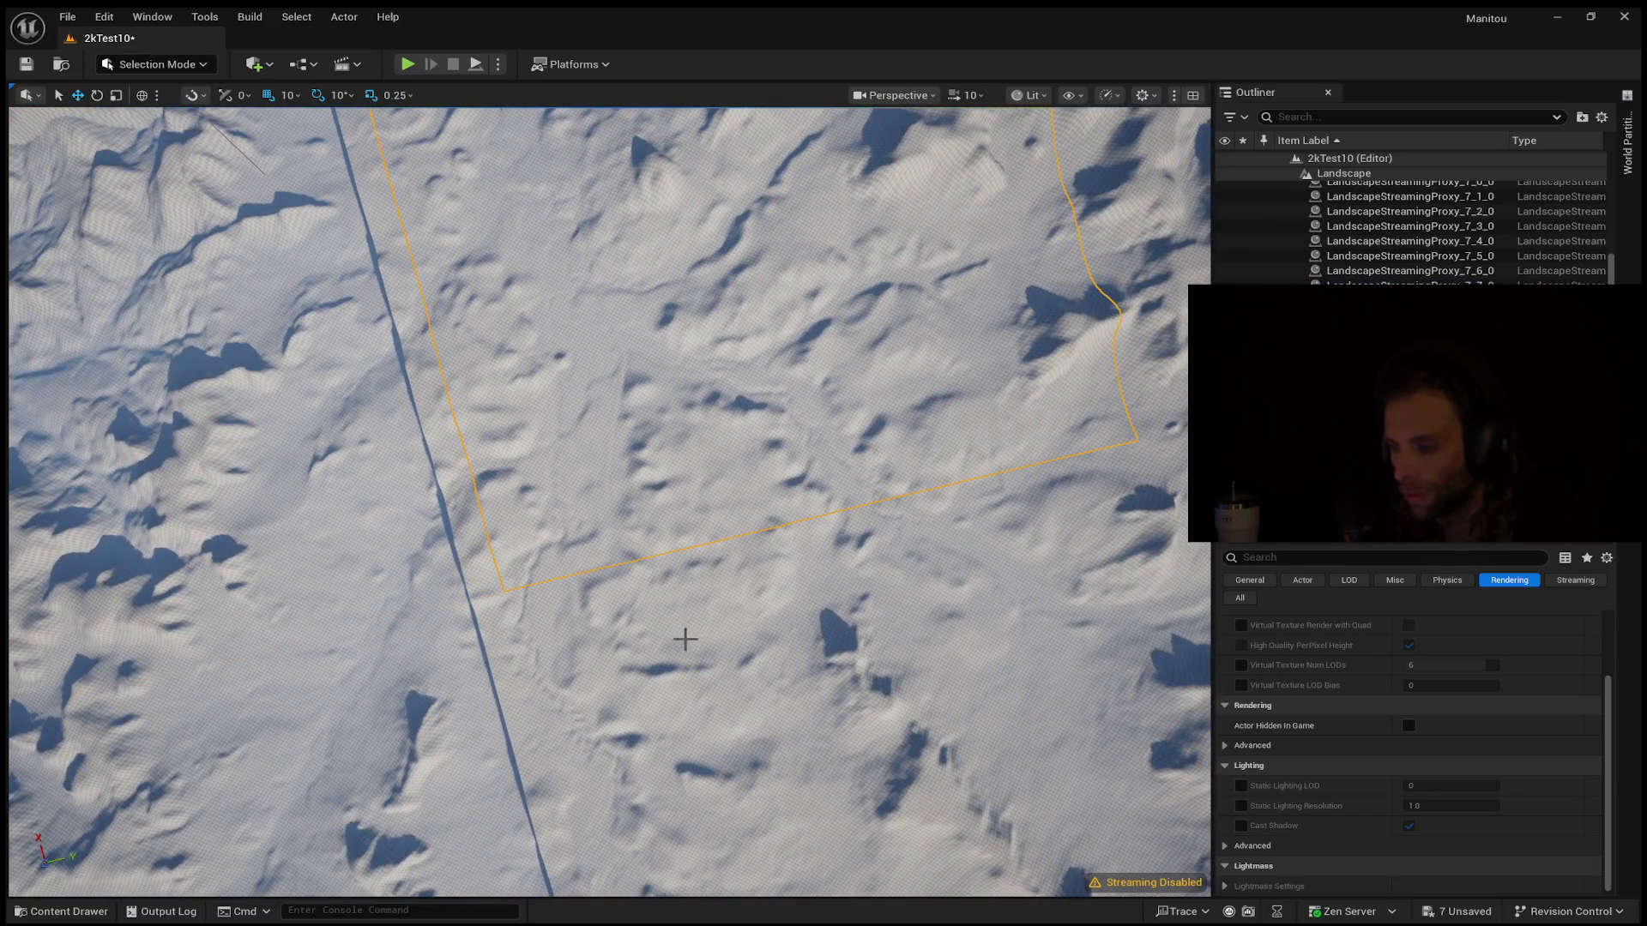
left_click_drag(387, 687, 360, 660)
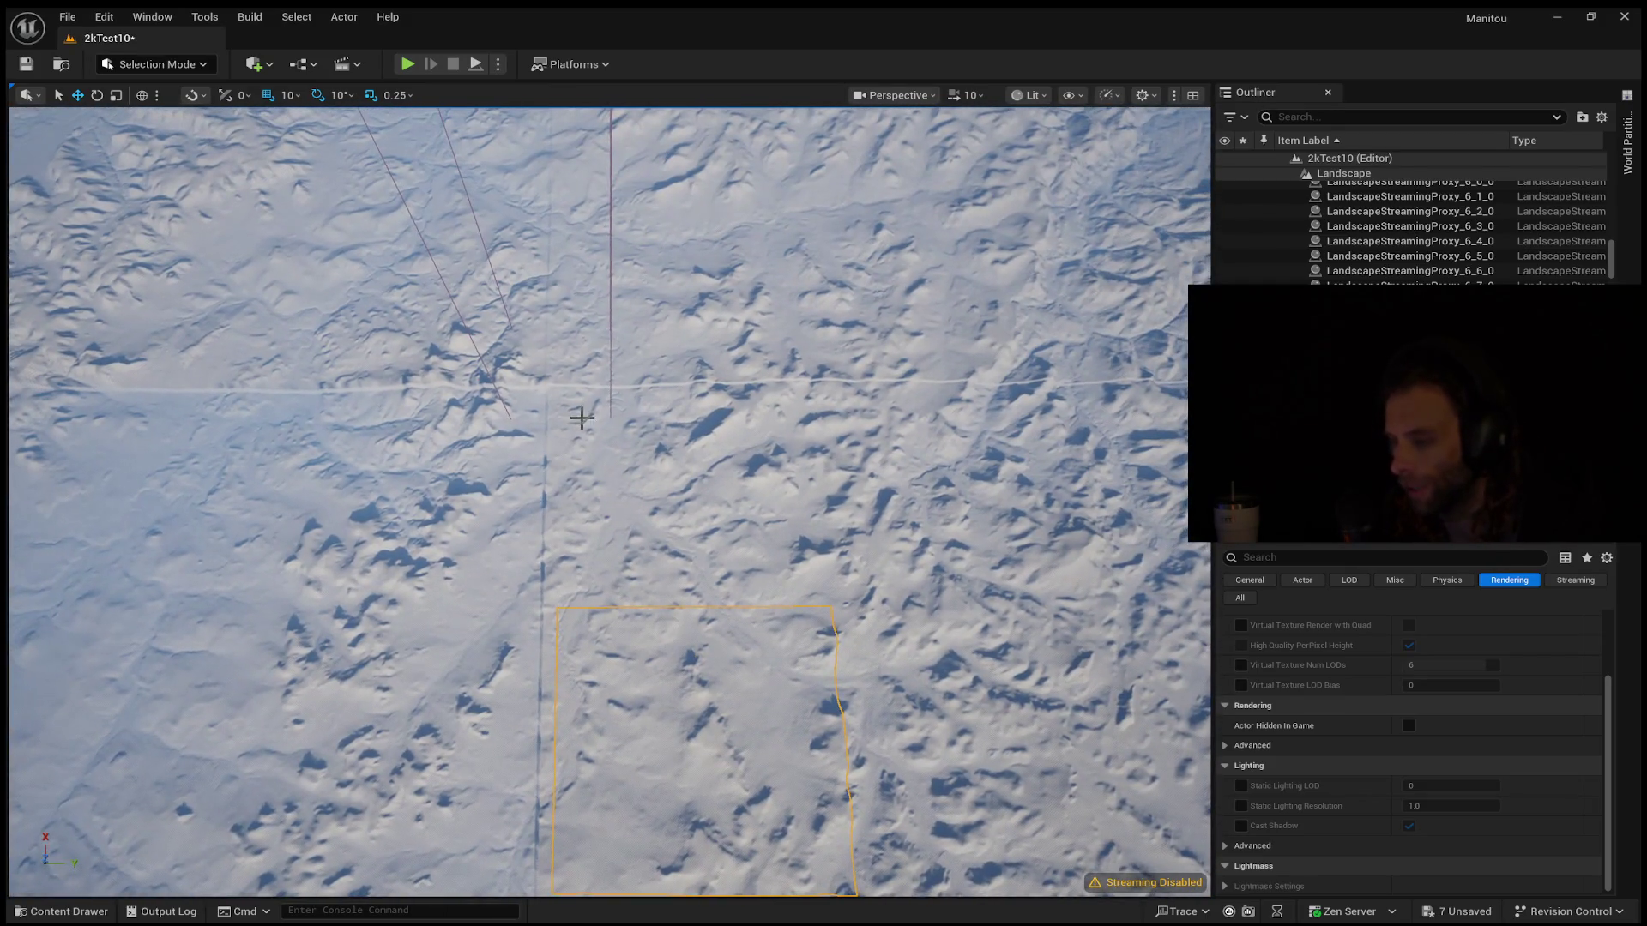
left_click(578, 441)
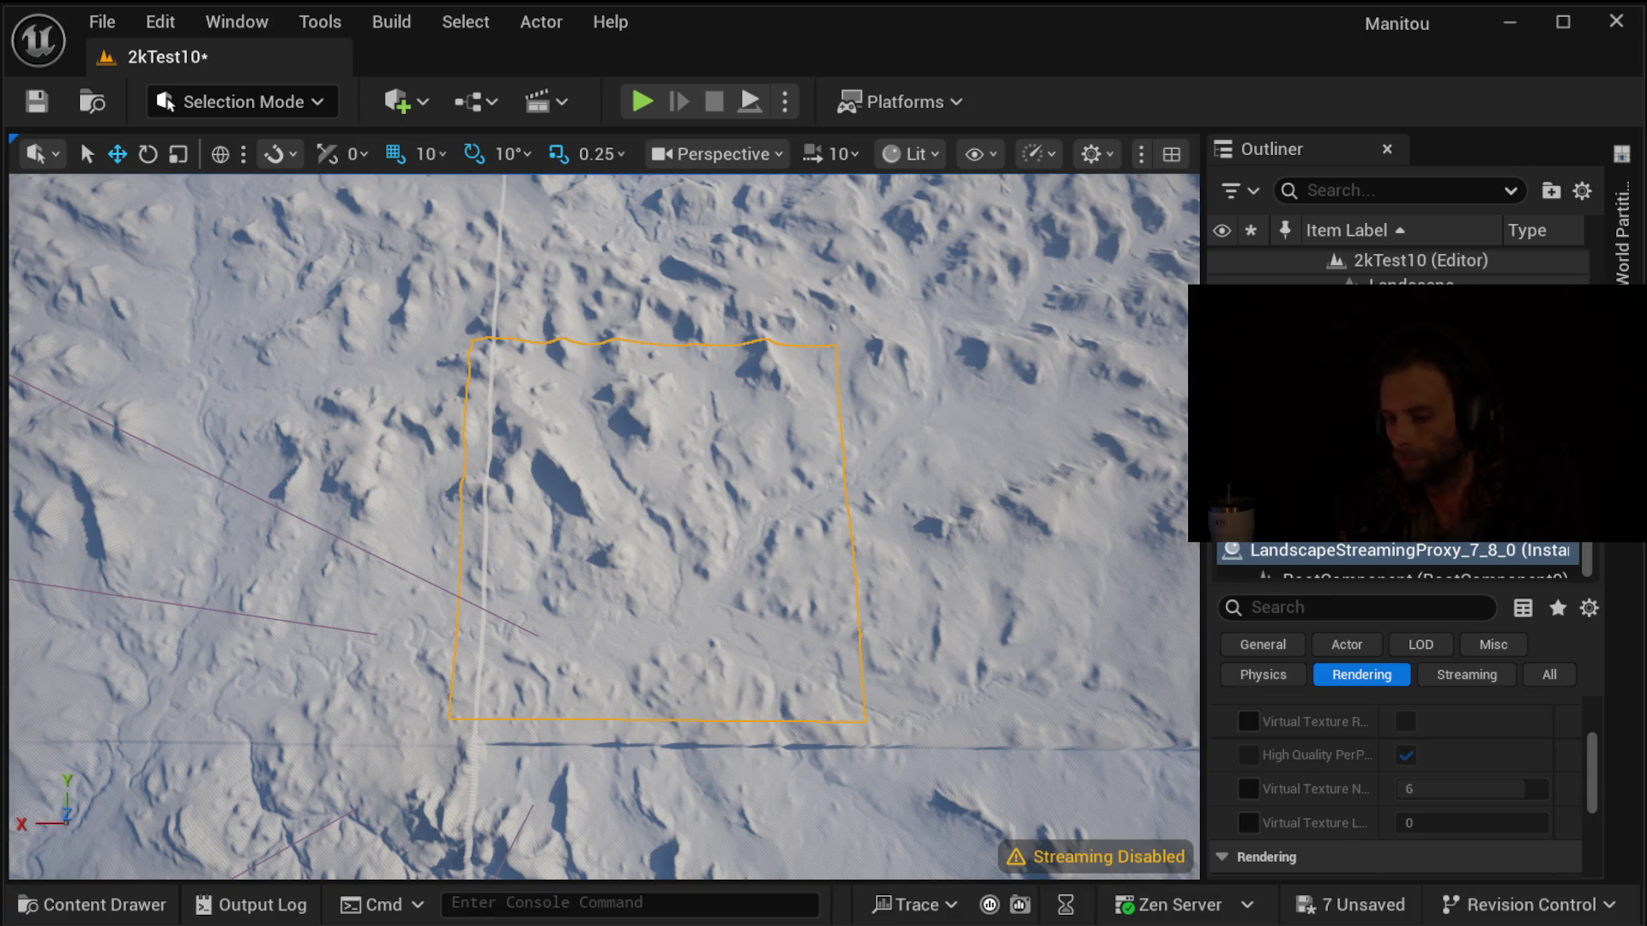
Scroll up and then back down in the editor
scroll(605, 525, "up", 3)
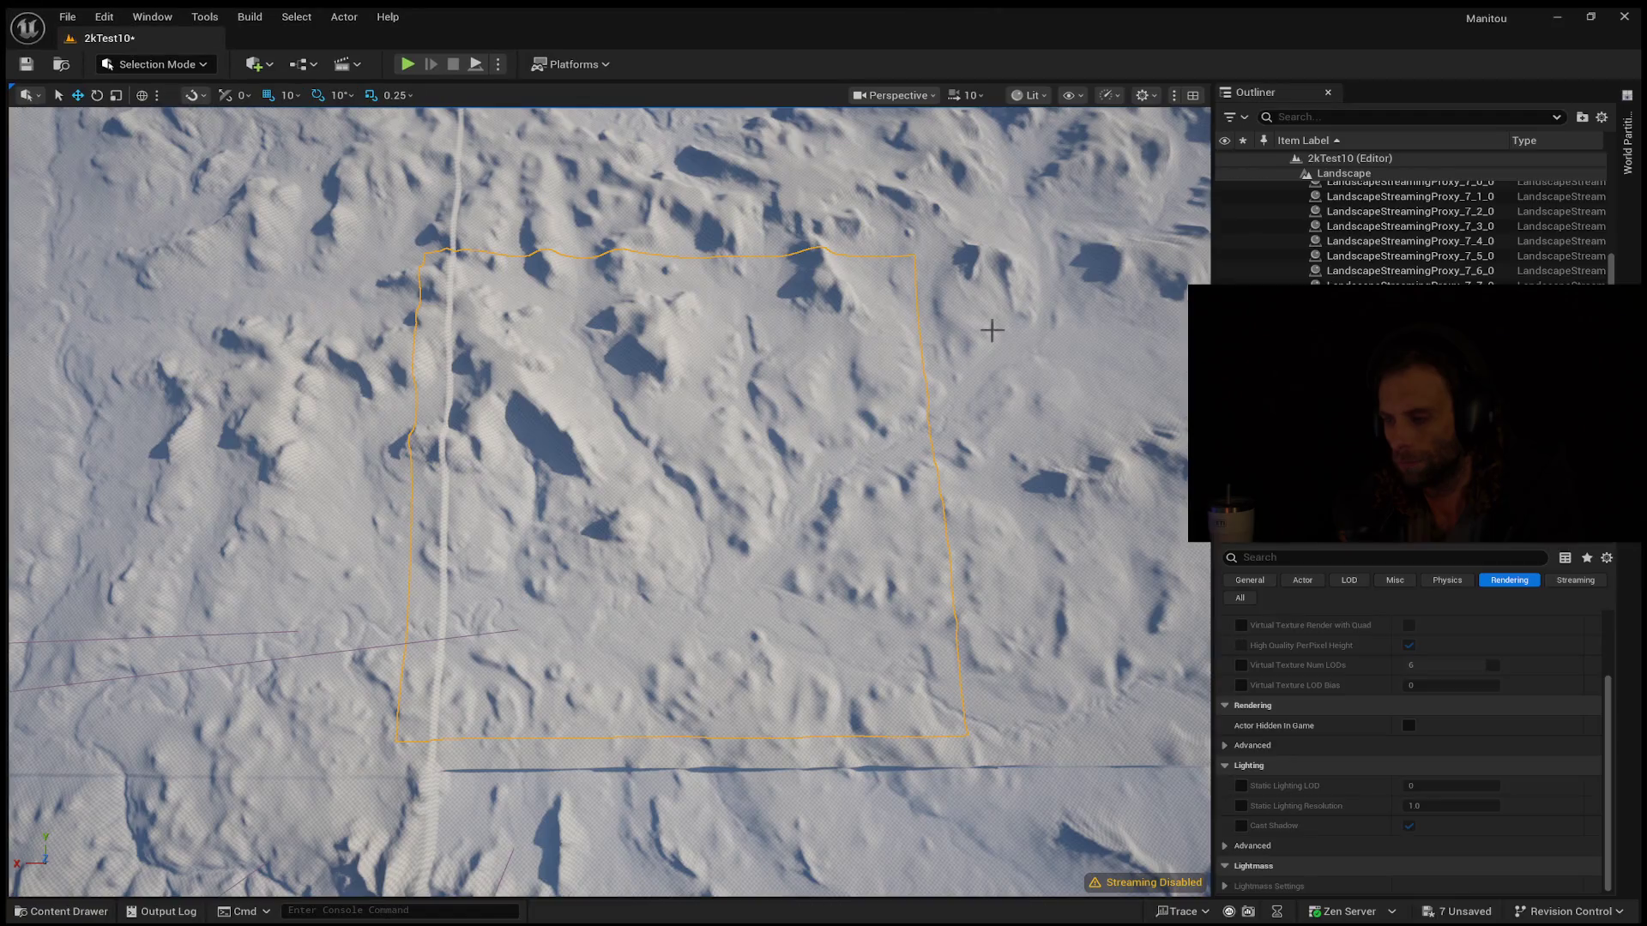
scroll(605, 502, "down", 3)
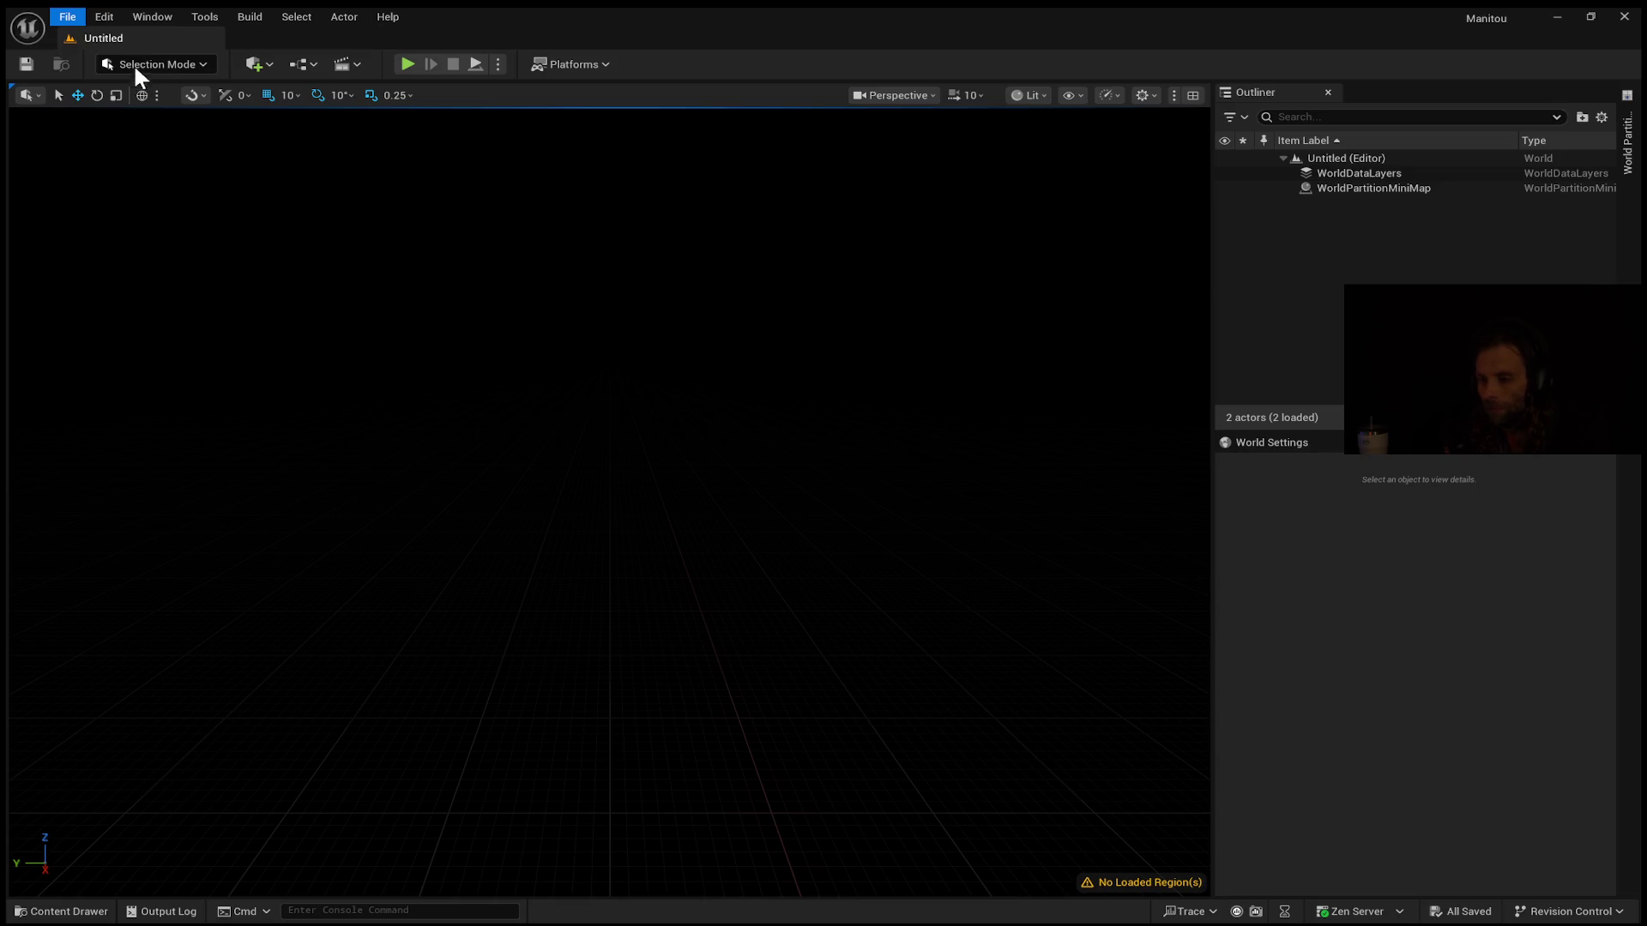
Add sky, clouds, fog and lights to the level, then deselect the height fog
mouse_move(154, 17)
key("ctrl+z")
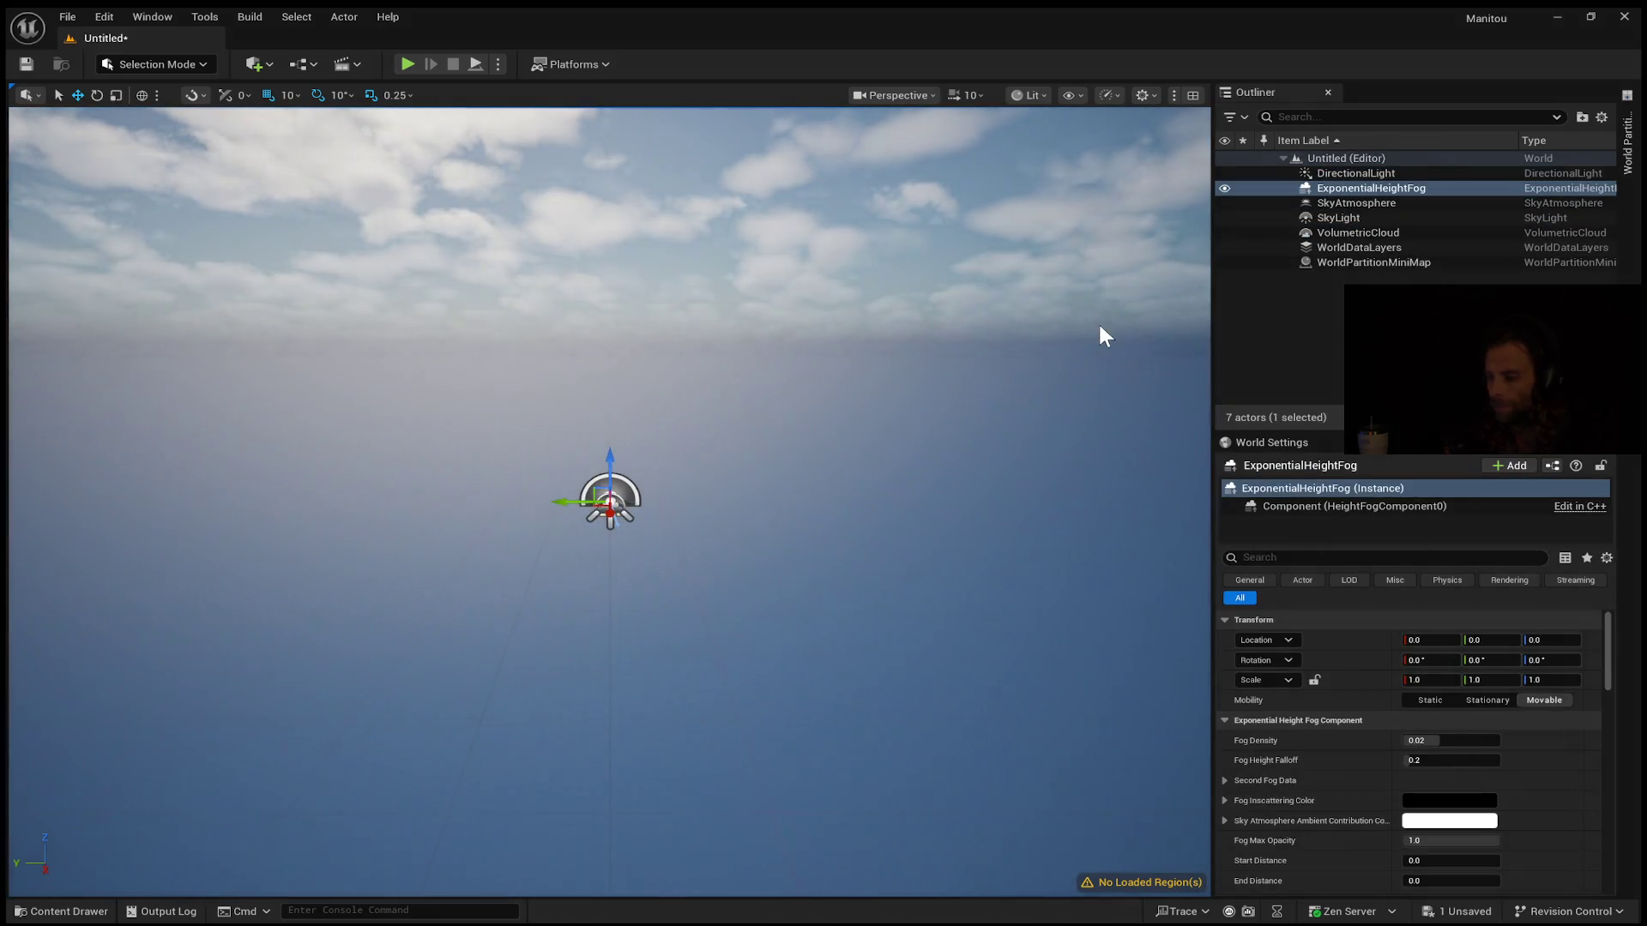
left_click(336, 139)
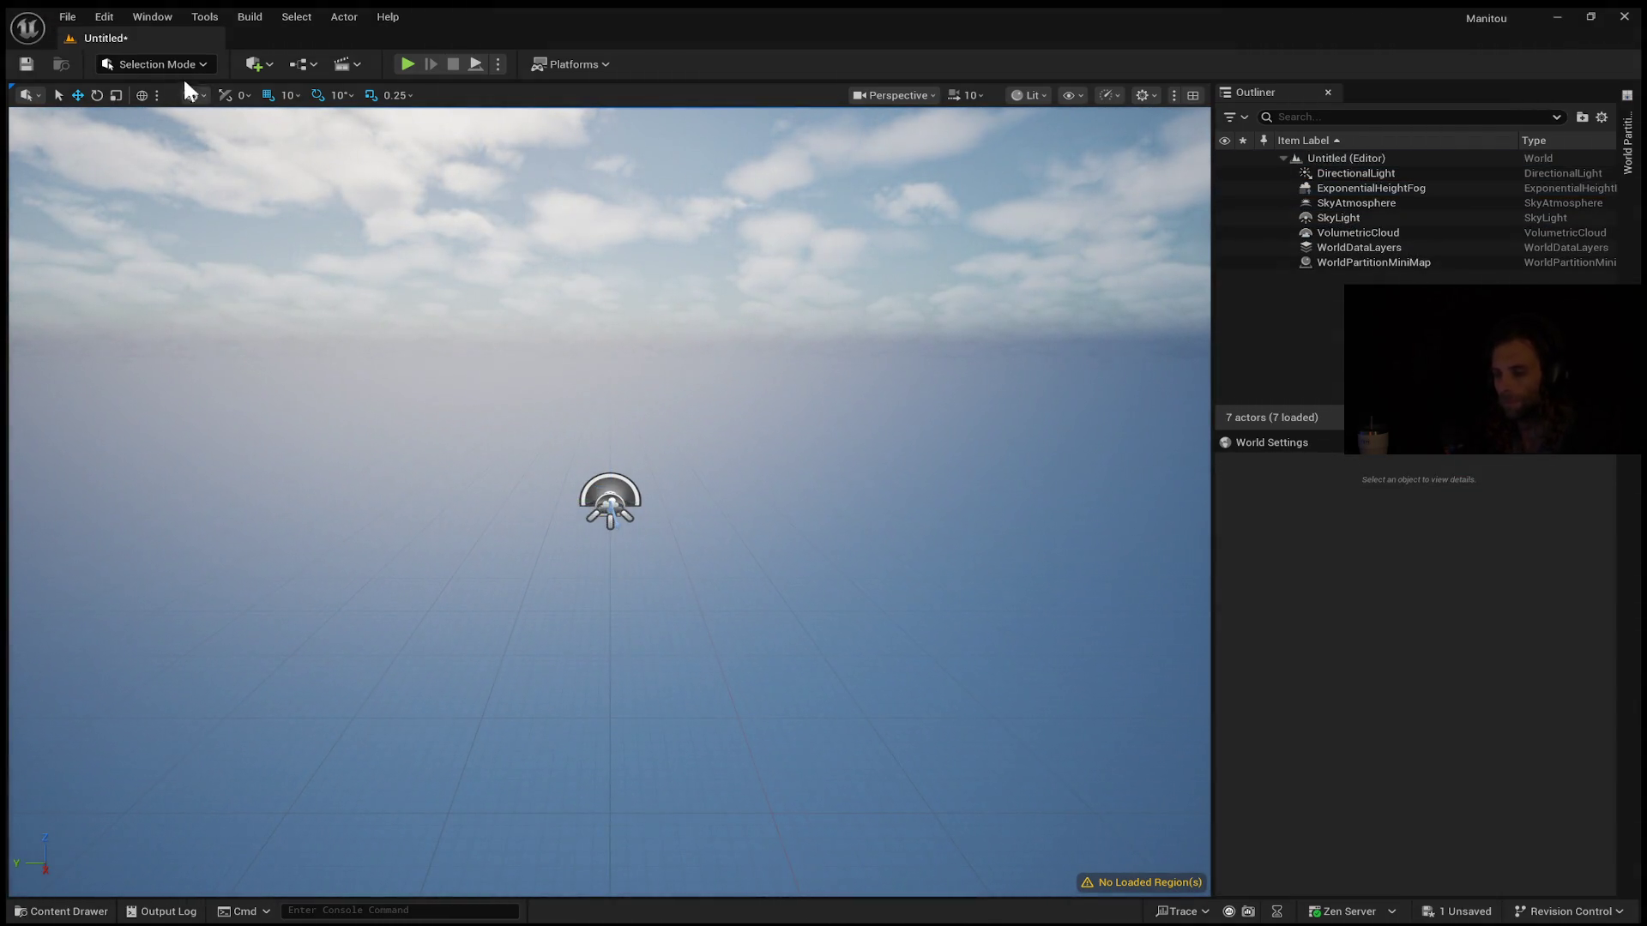
Enter Landscape Mode and angle the view over the 32×32-component heightmap preview grid
key("shift+2")
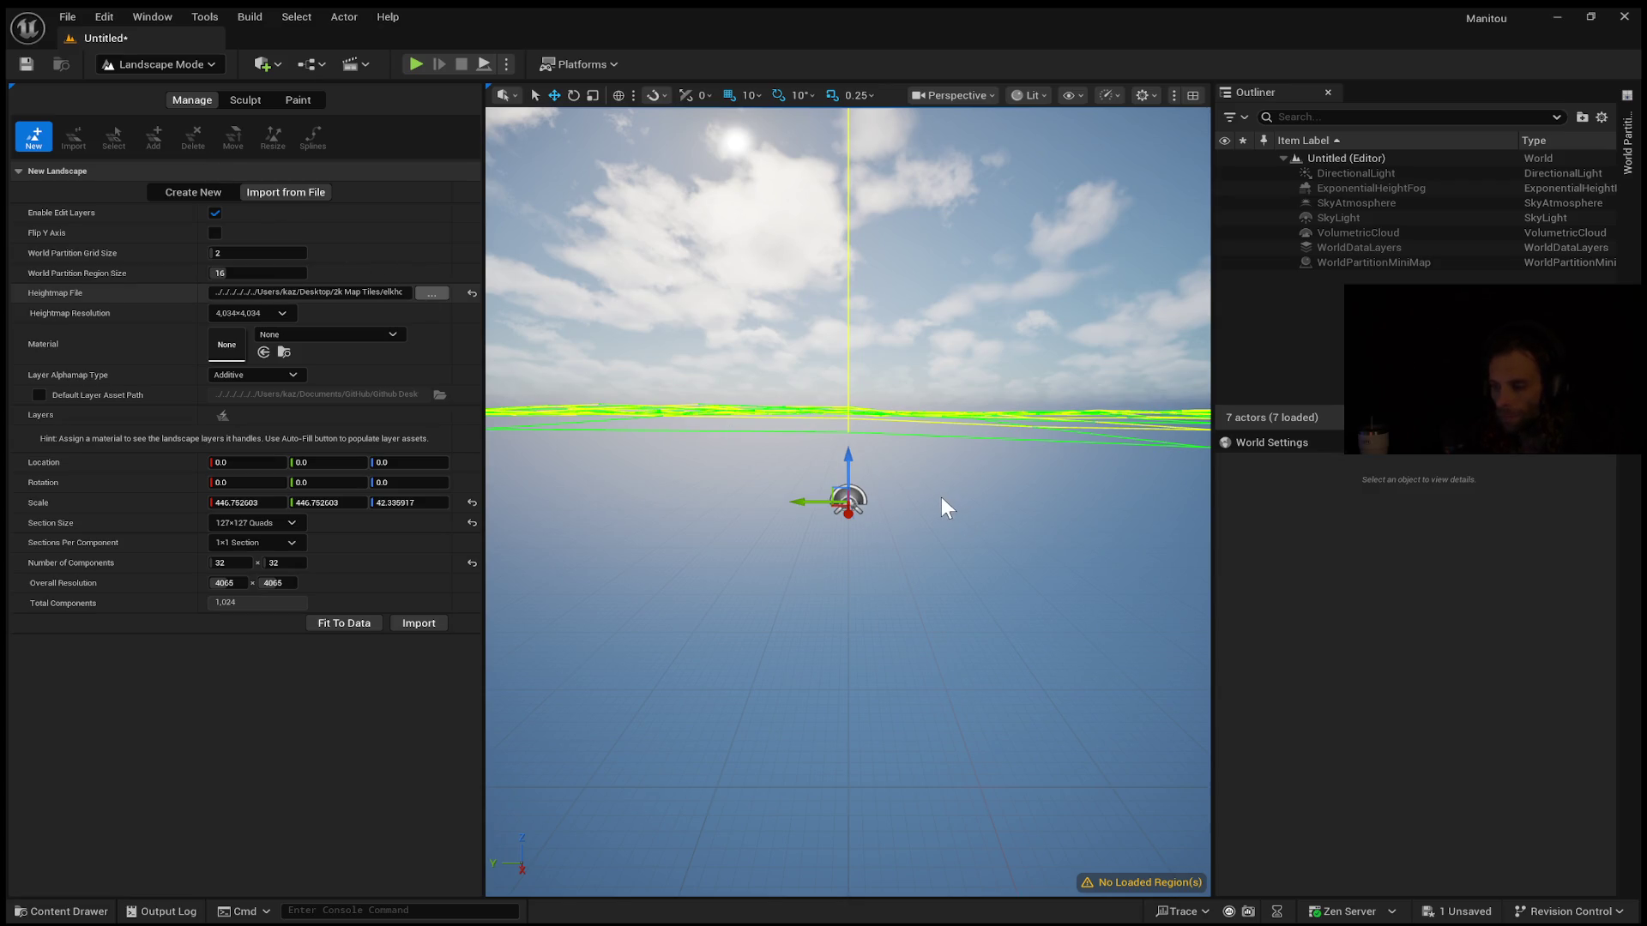
mouse_move(858, 570)
left_mouse_down()
mouse_move(866, 652)
mouse_move(875, 592)
left_mouse_up()
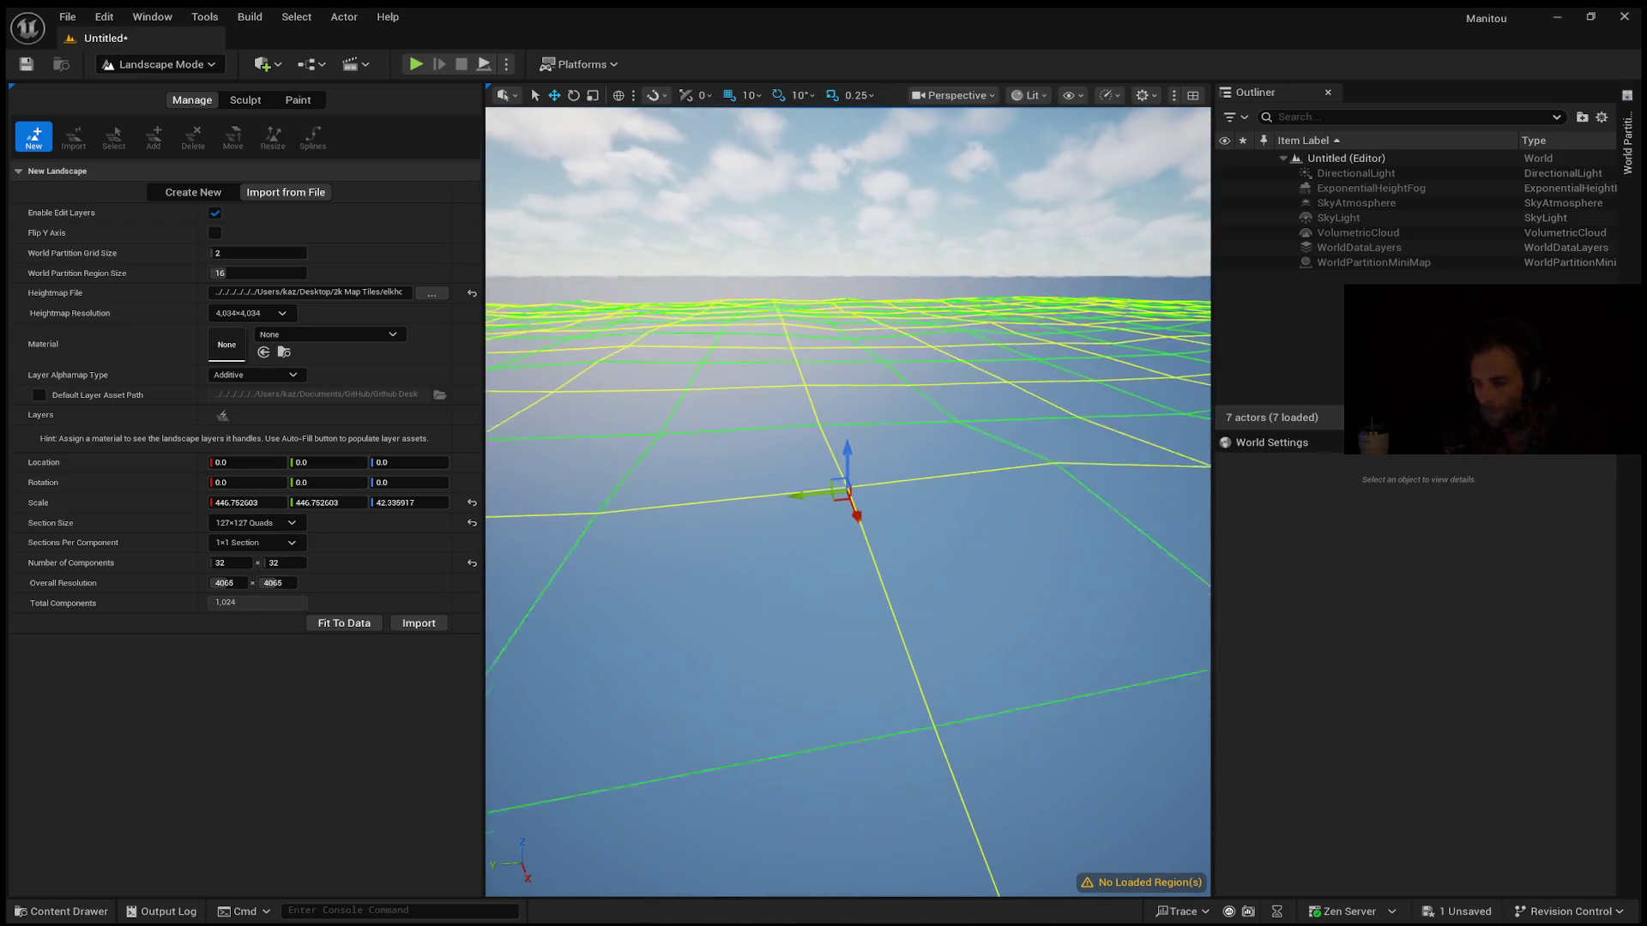
left_click_drag(784, 554, 784, 554)
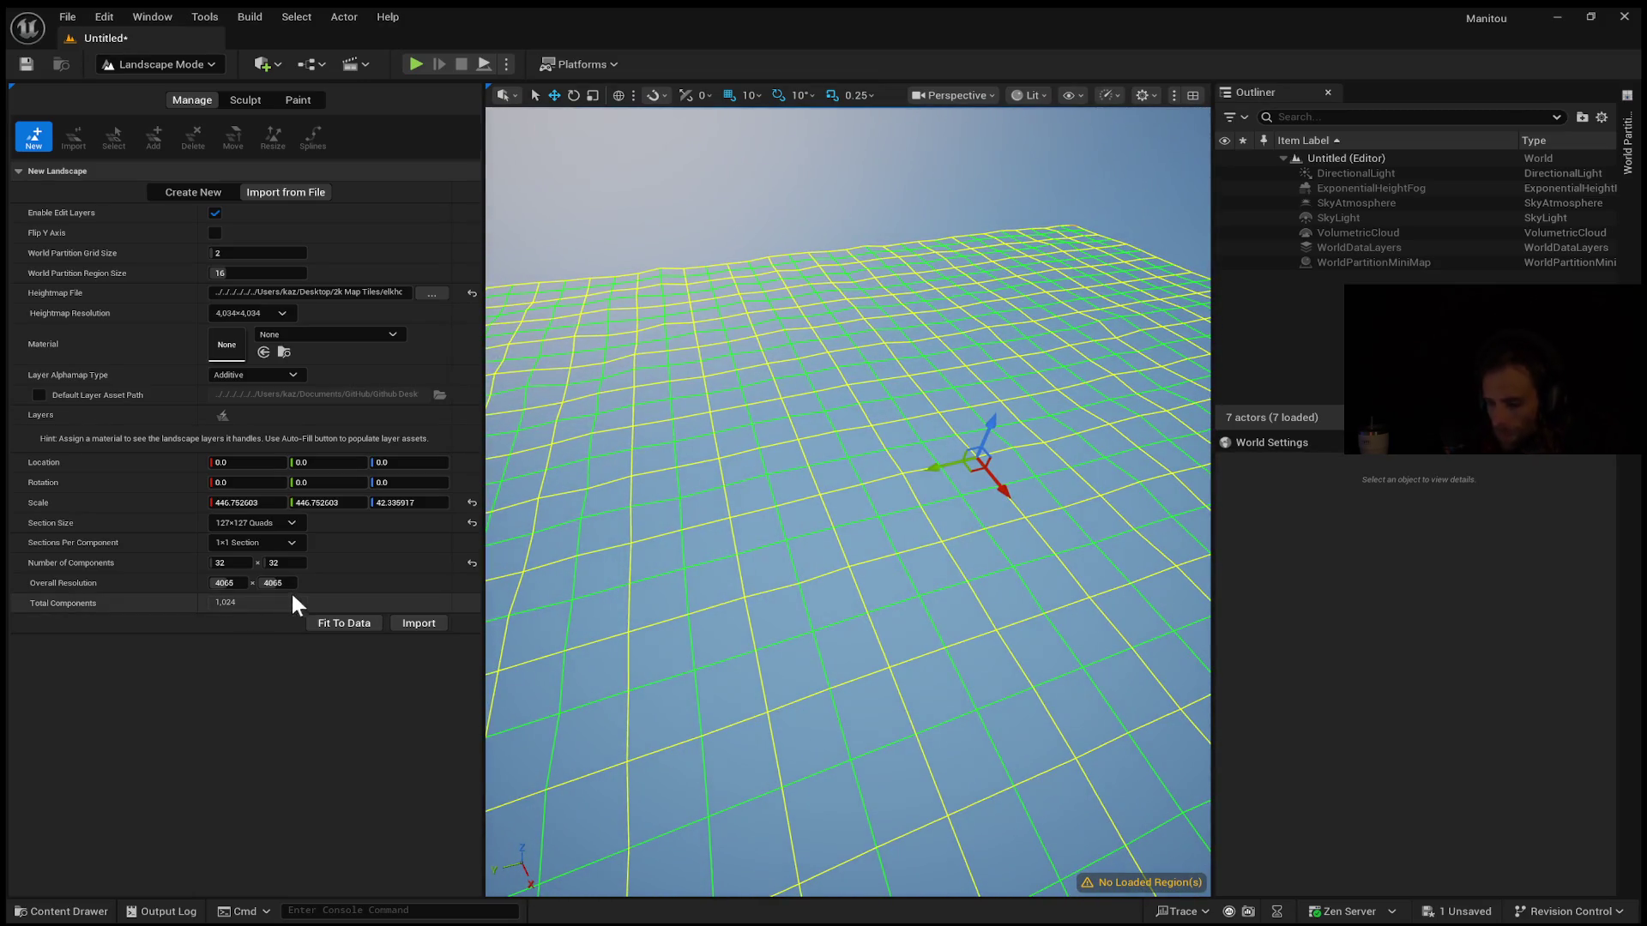
left_click(227, 582)
key("BackSpace")
type("4")
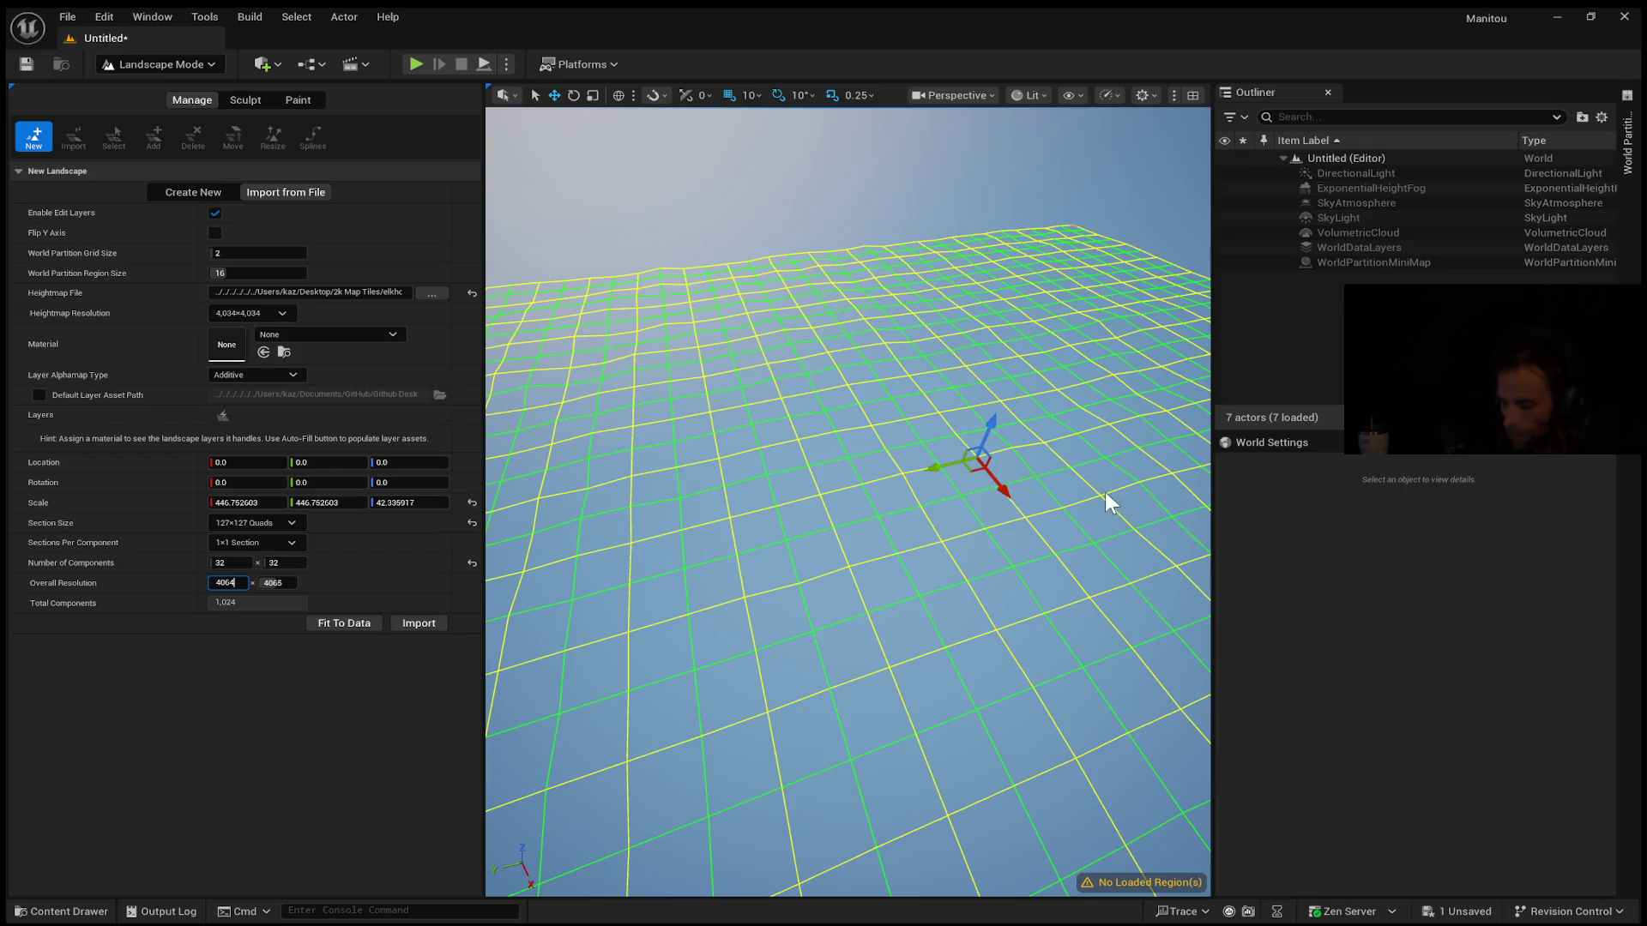
left_click(290, 583)
left_click(289, 583)
type("4064")
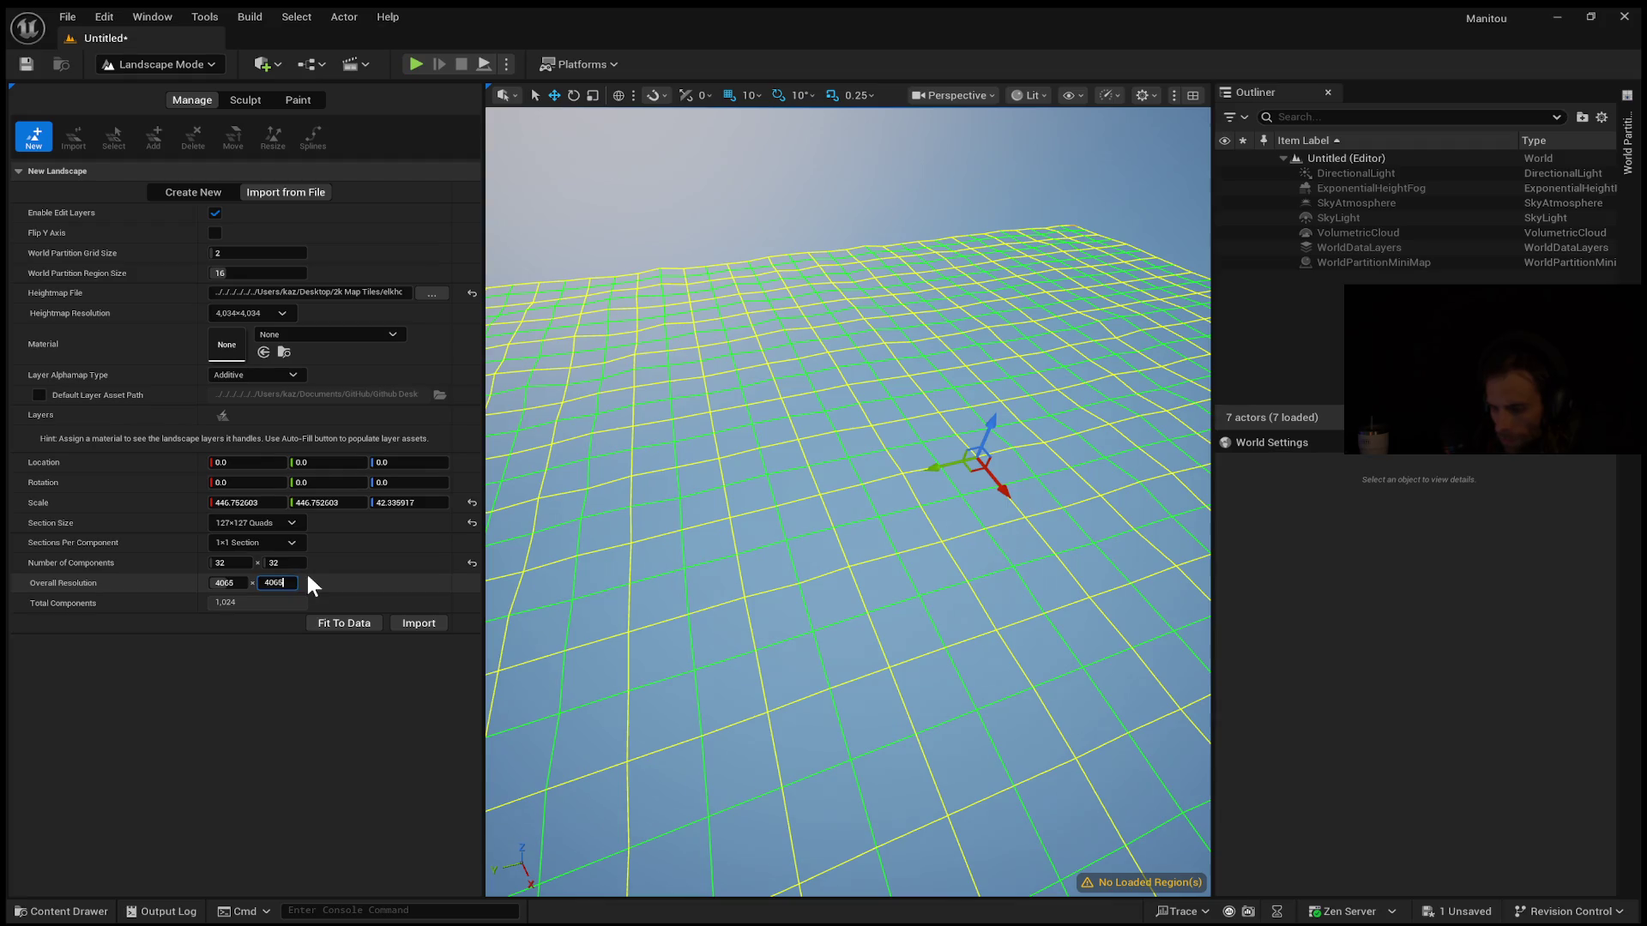
left_click(242, 584)
left_click(242, 584)
key("BackSpace")
type("4")
key("Return")
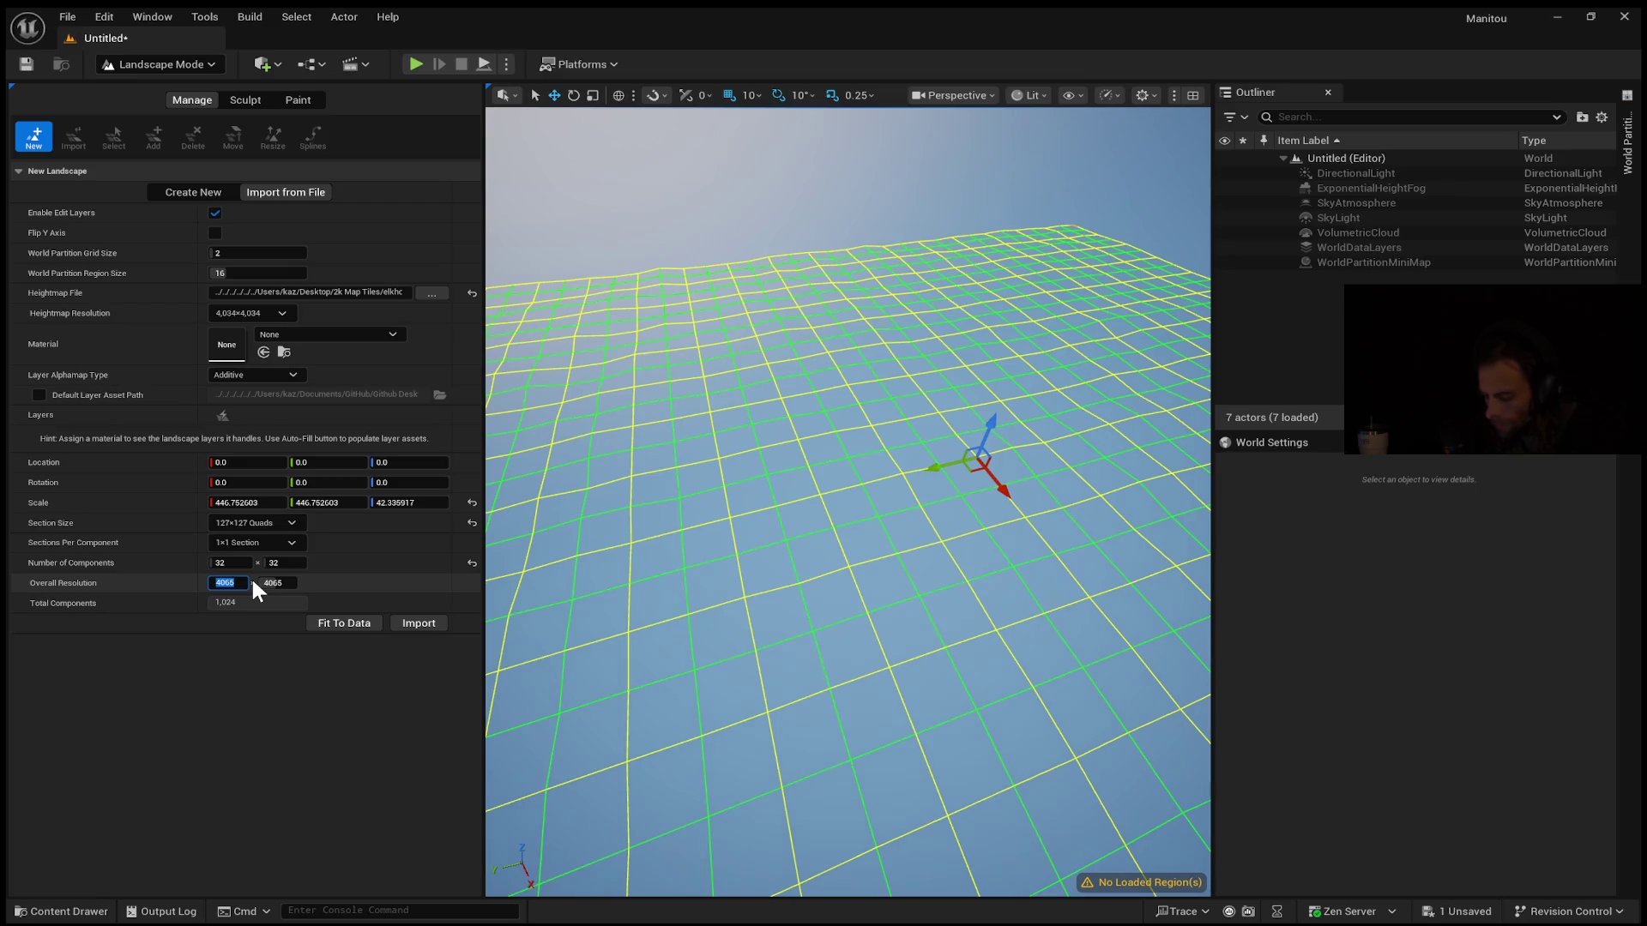
left_click(216, 601)
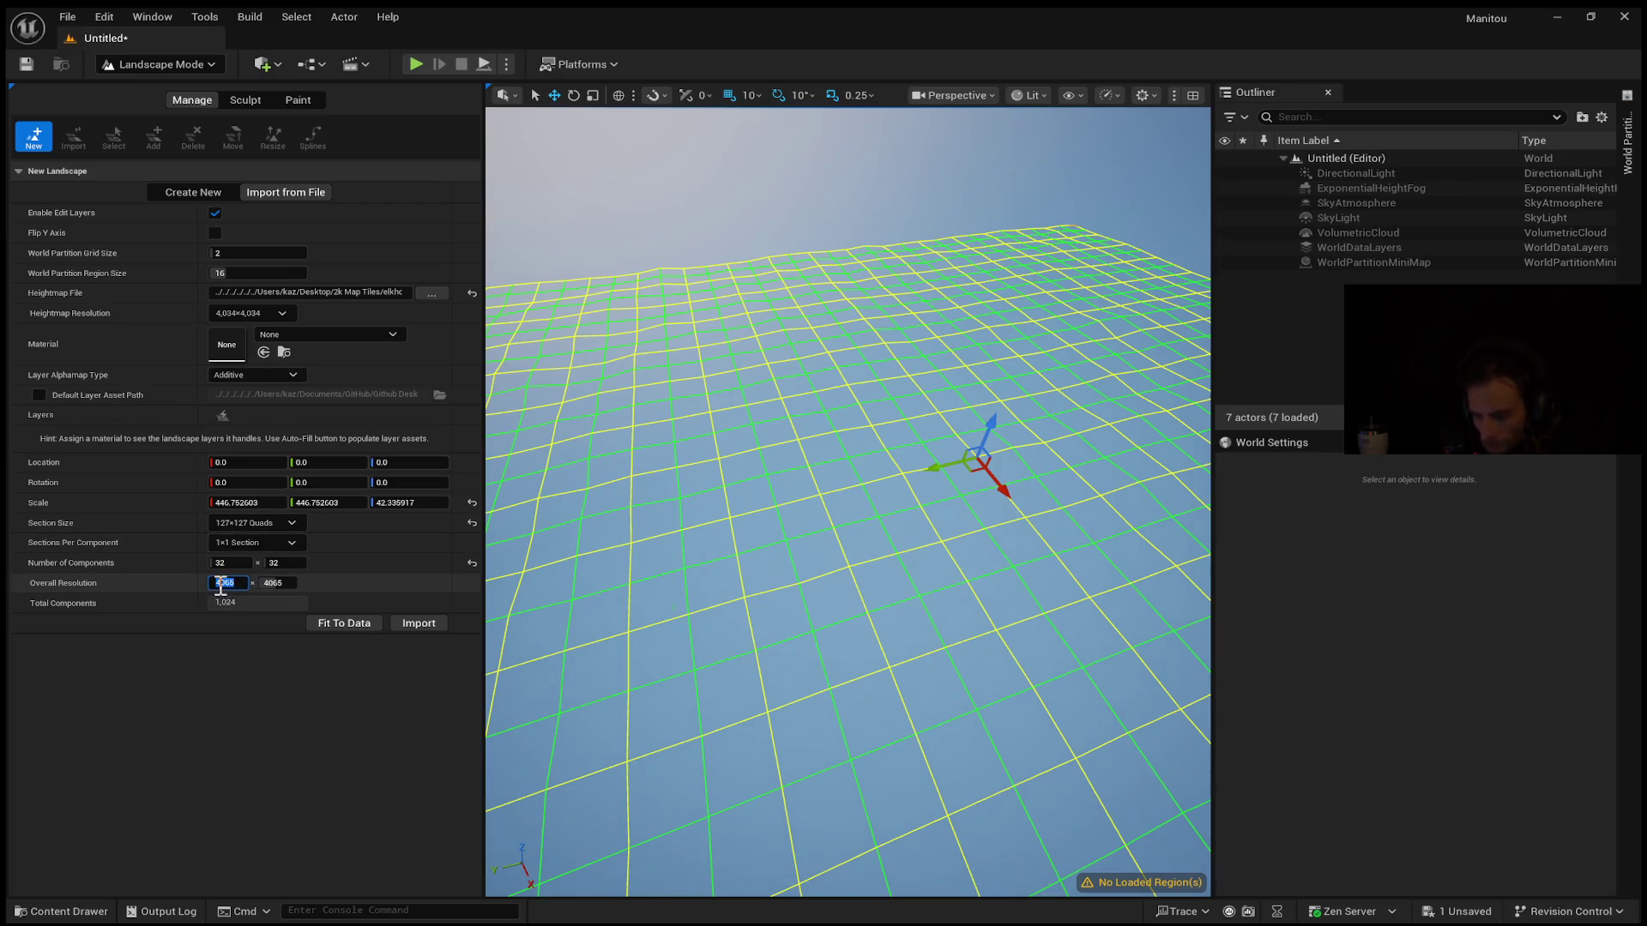
mouse_move(209, 584)
left_mouse_down()
mouse_move(233, 584)
mouse_move(219, 583)
left_mouse_up()
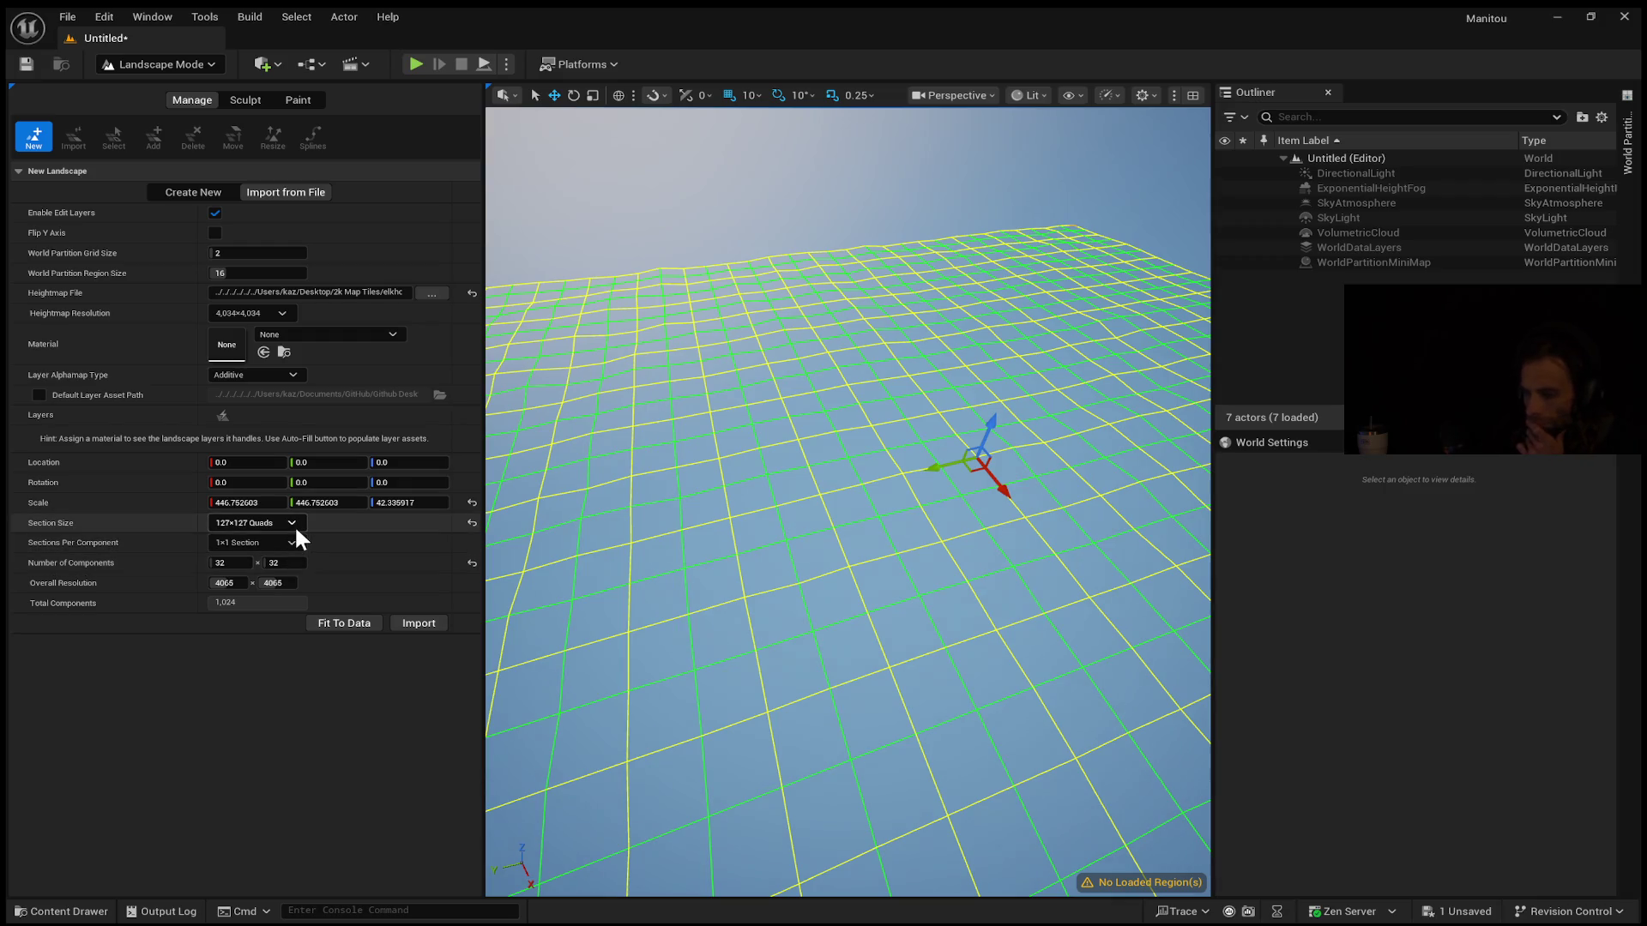
left_click(274, 596)
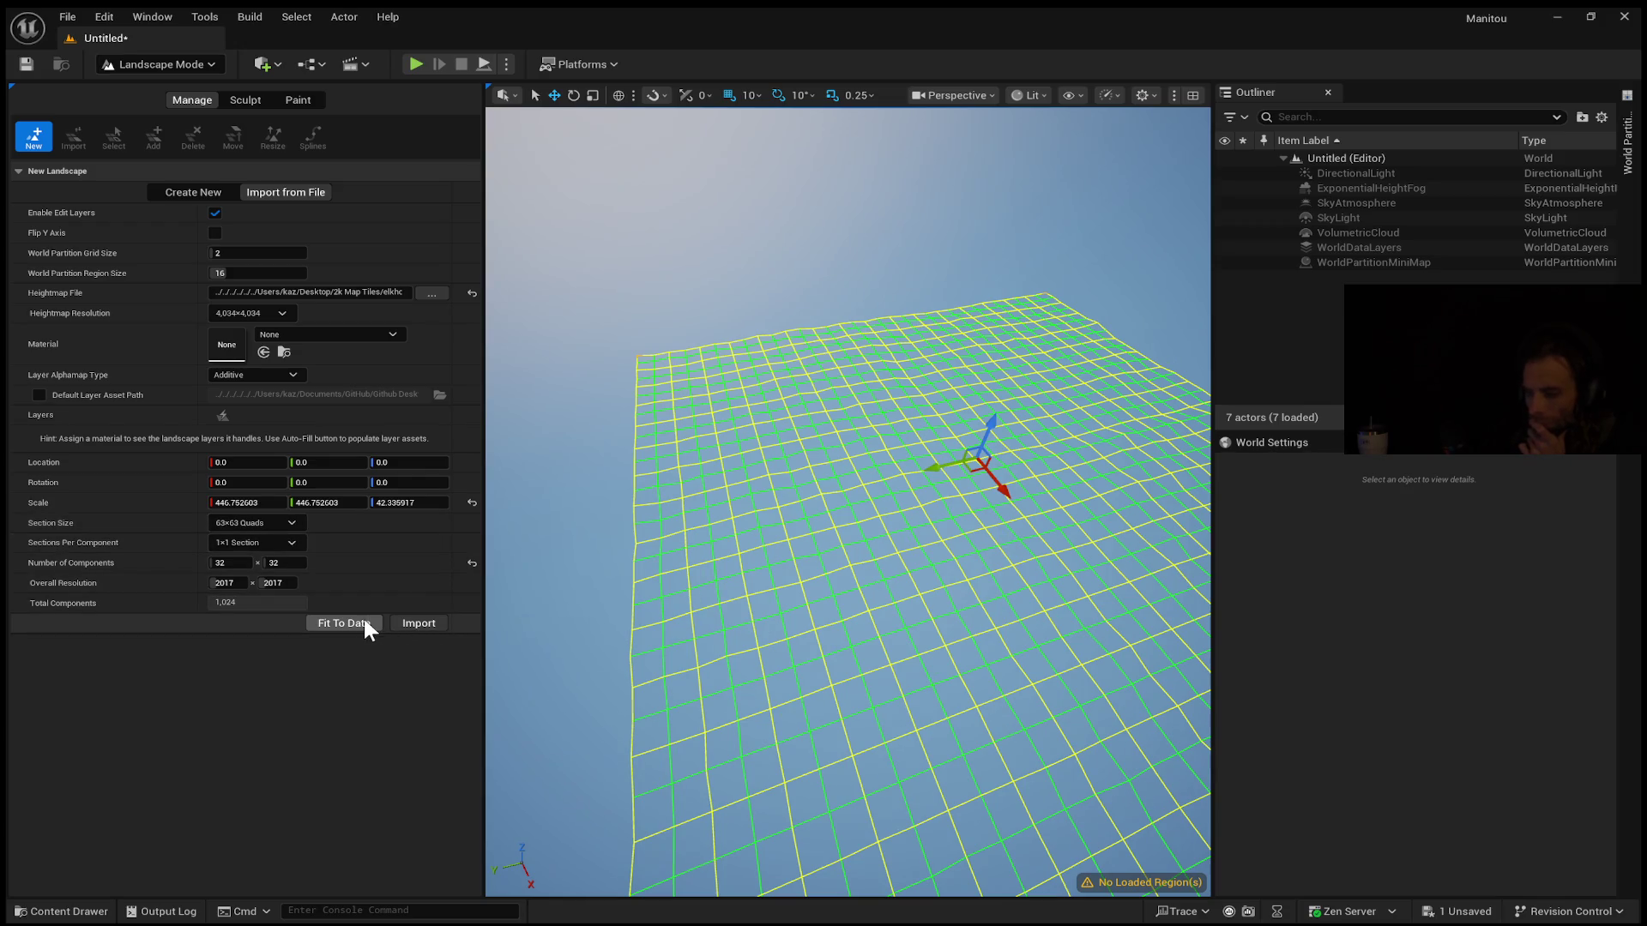
left_click(474, 564)
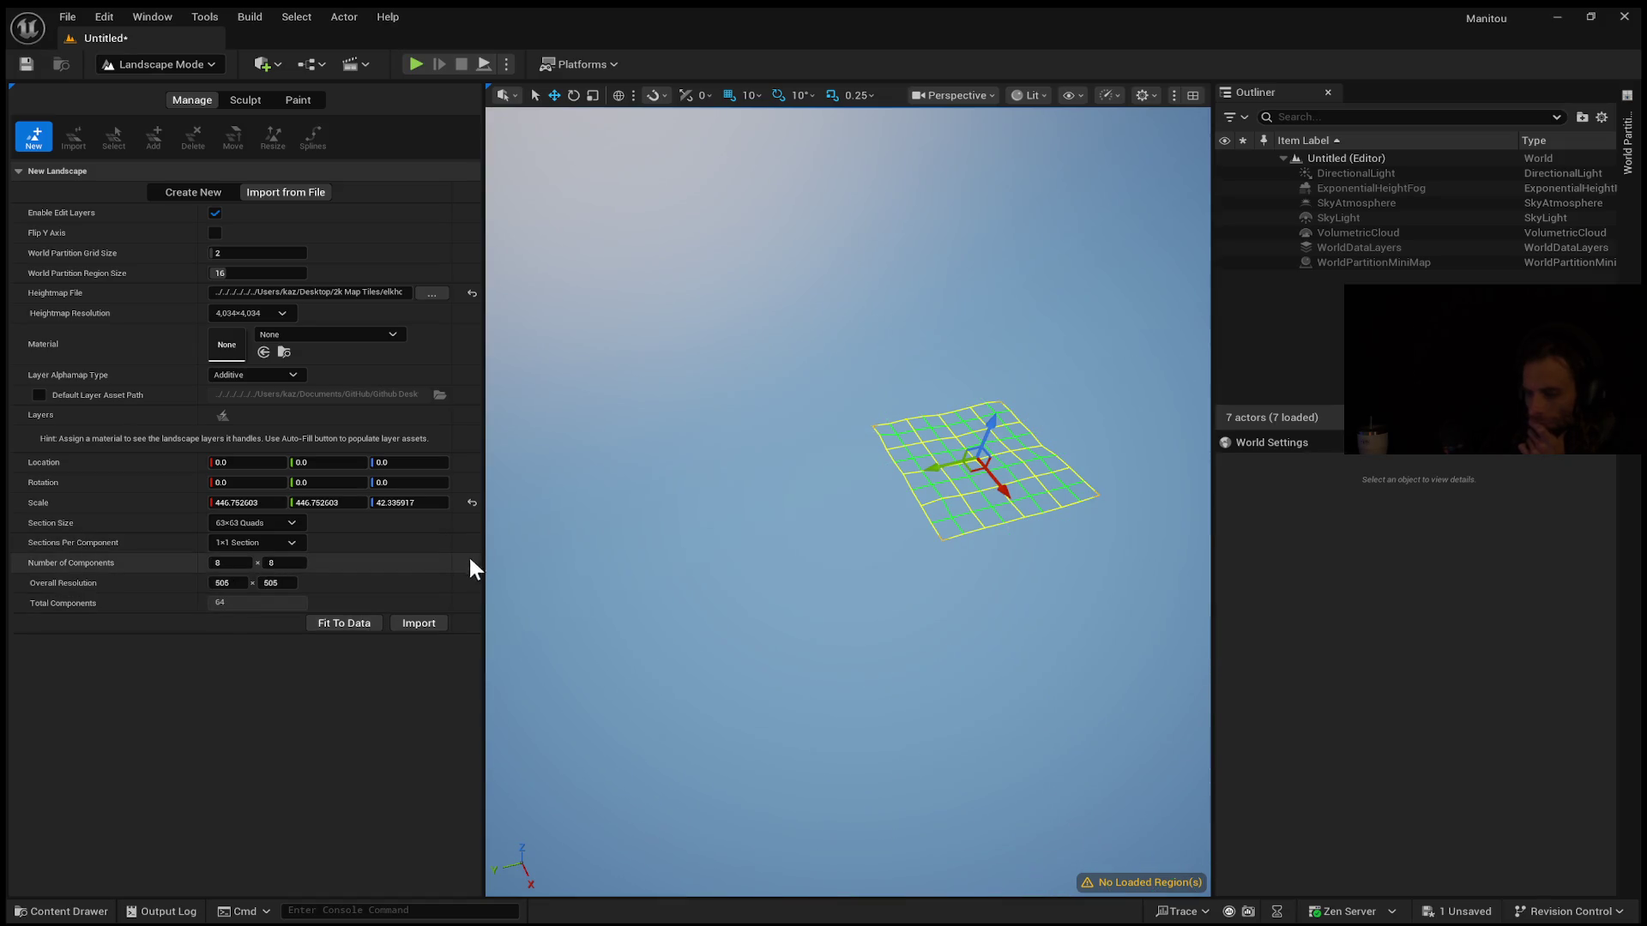
left_click(472, 293)
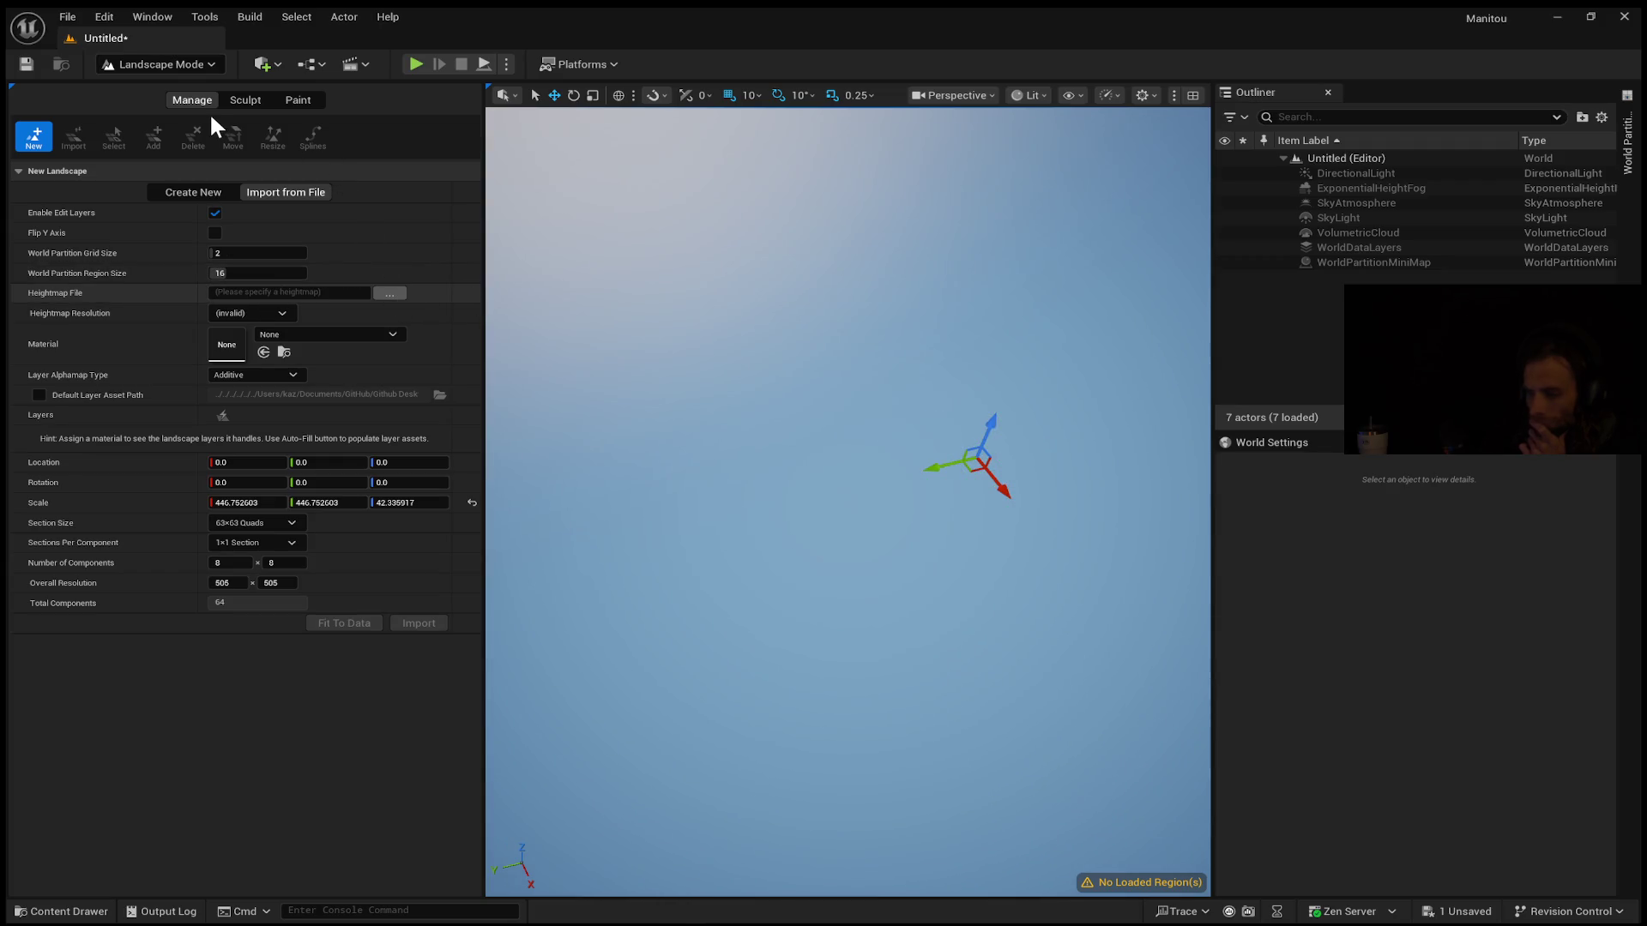
key("ctrl+z")
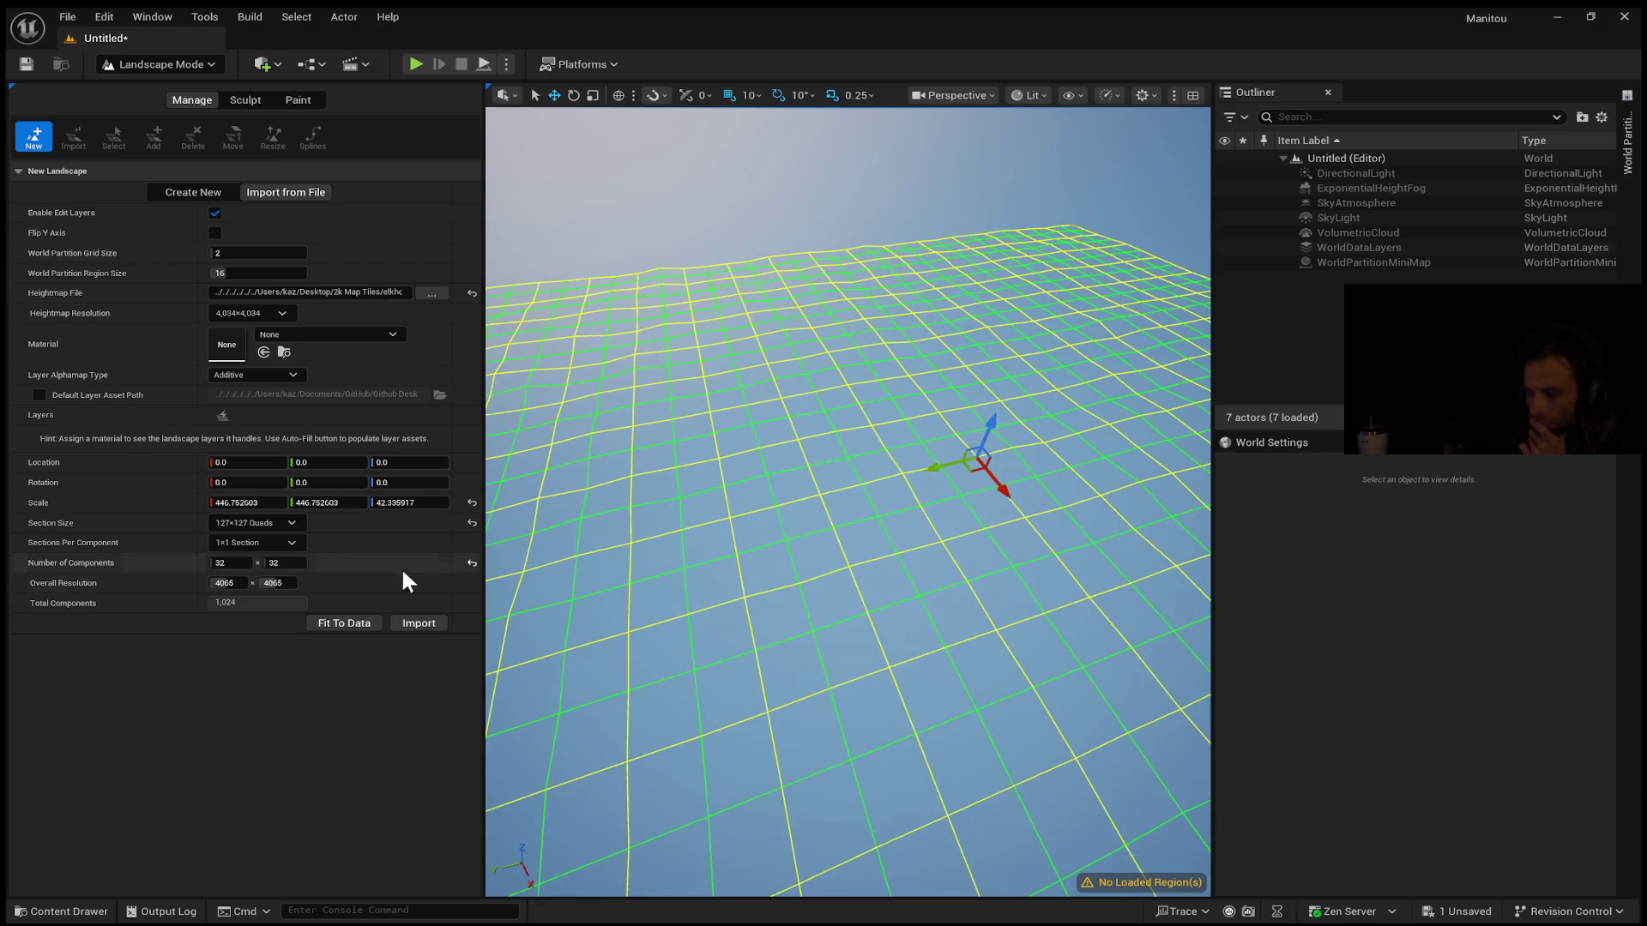
Set Overall Resolution X and Y to 3938, giving 31 × 31 components
left_click(241, 584)
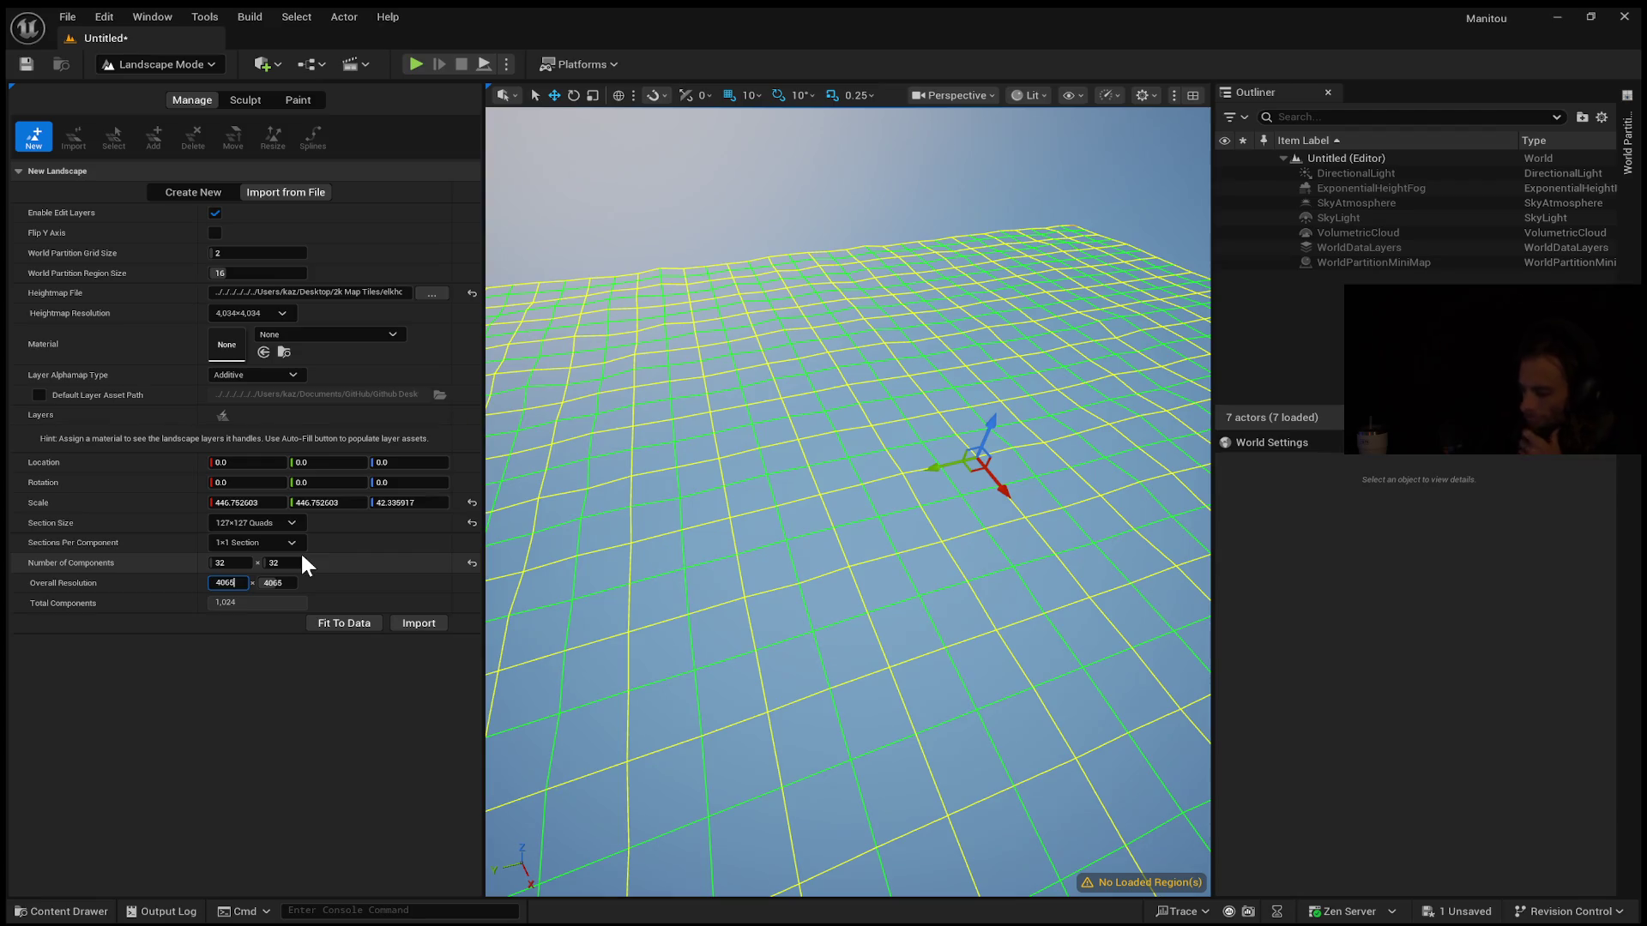
key("BackSpace")
key("BackSpace")
key("BackSpace")
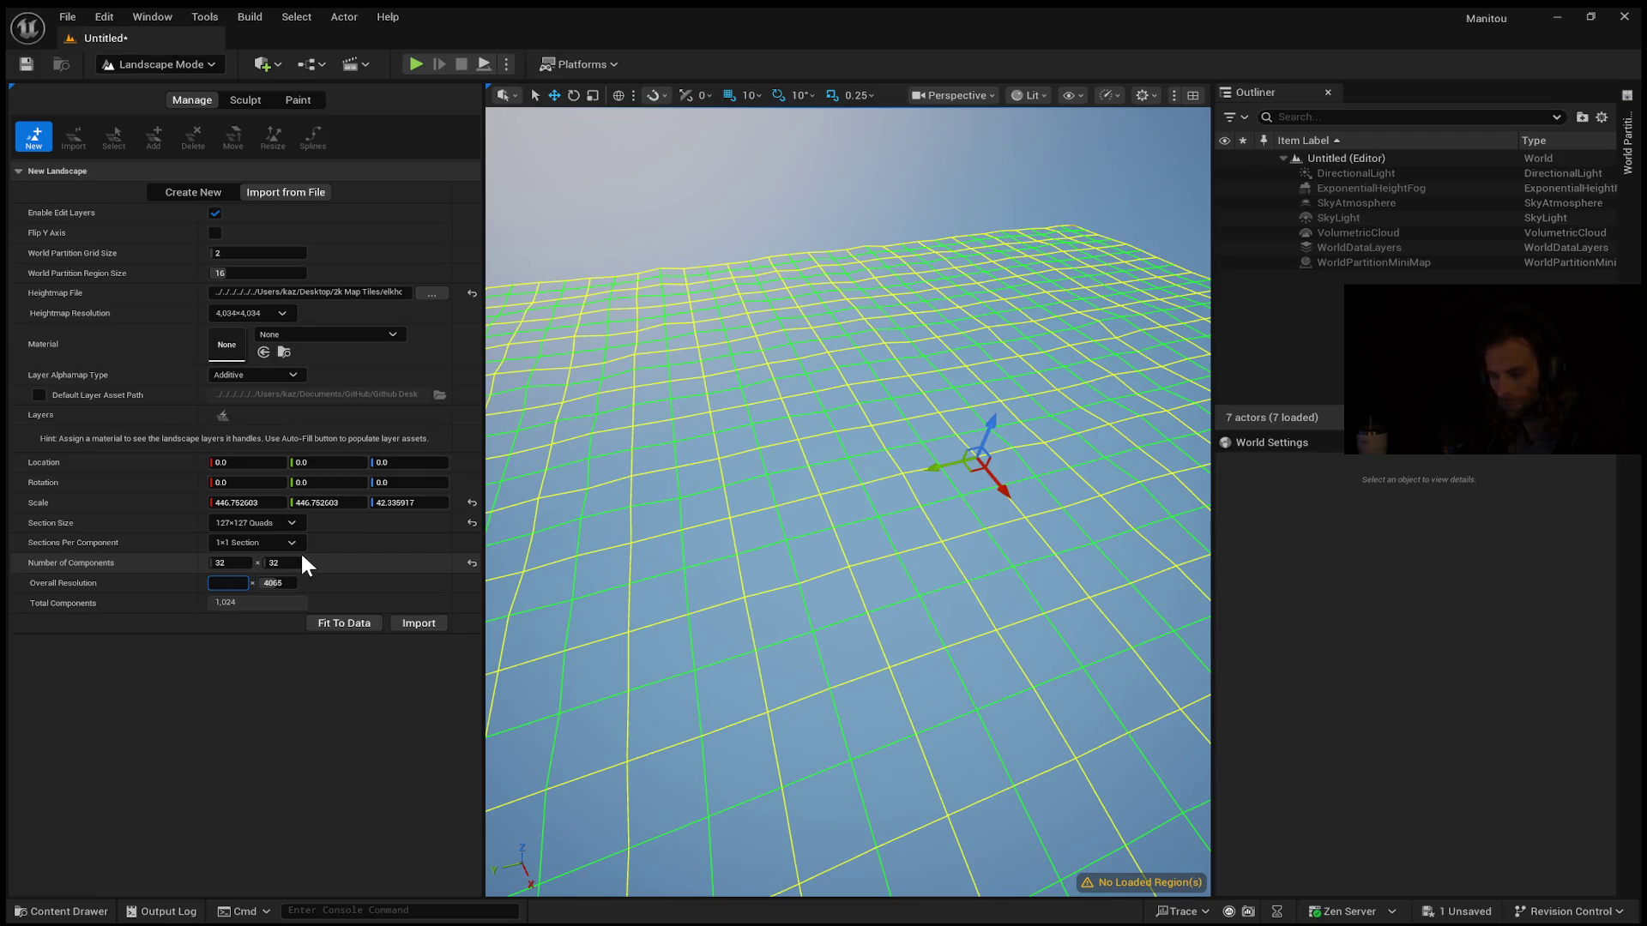
type("3938")
key("Tab")
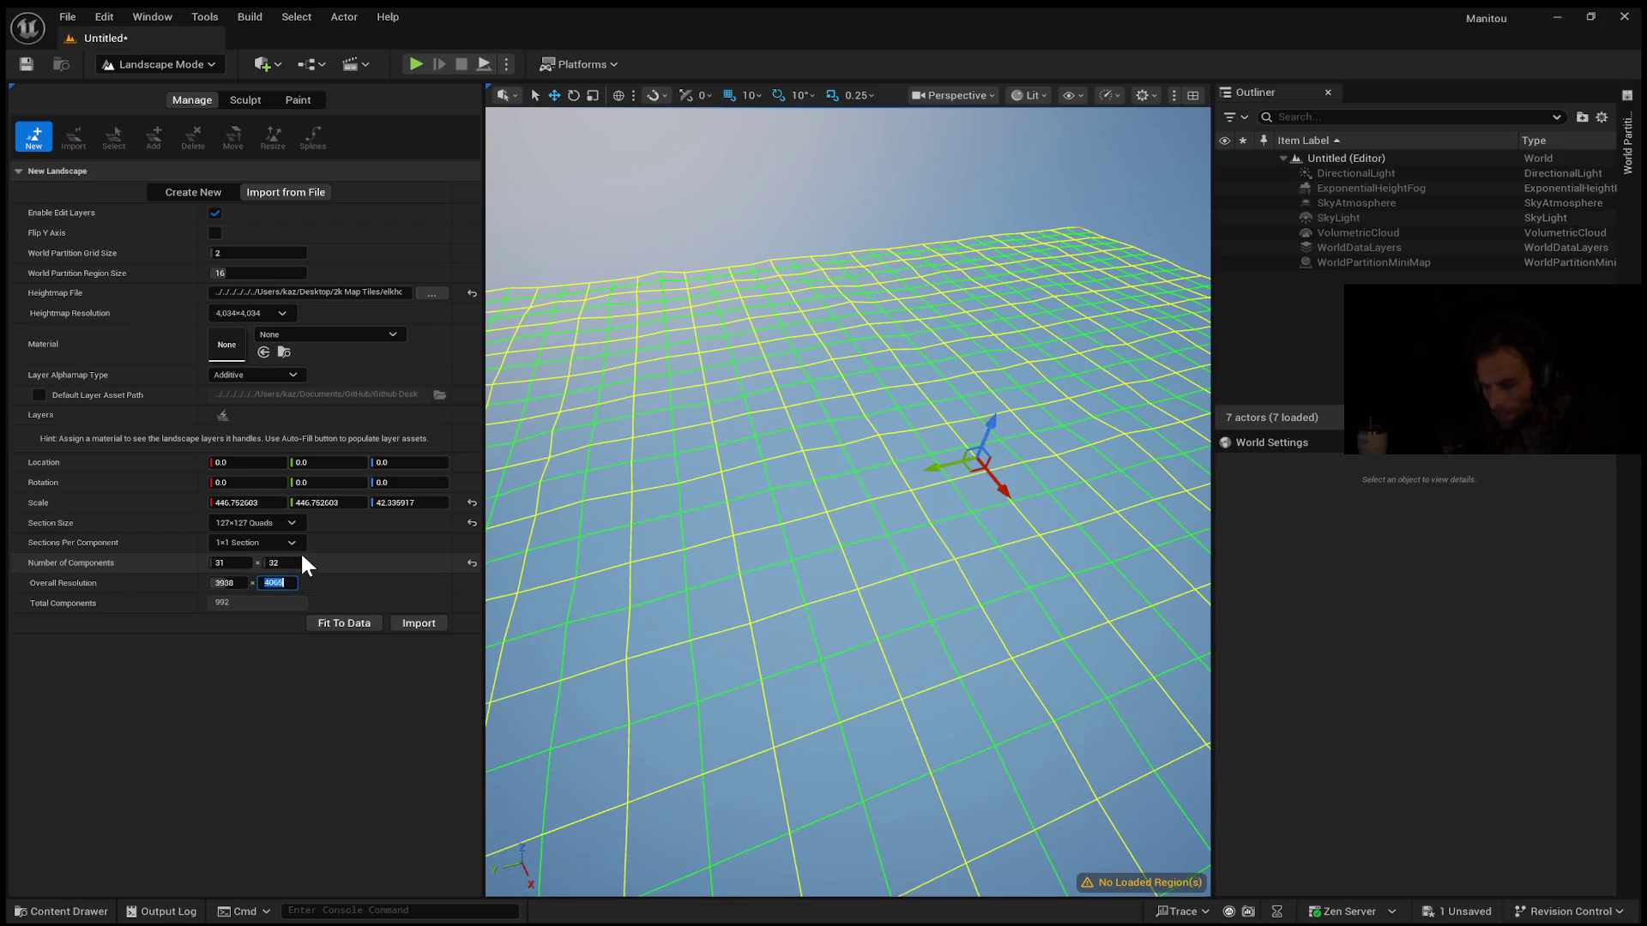
type("4")
key("Return")
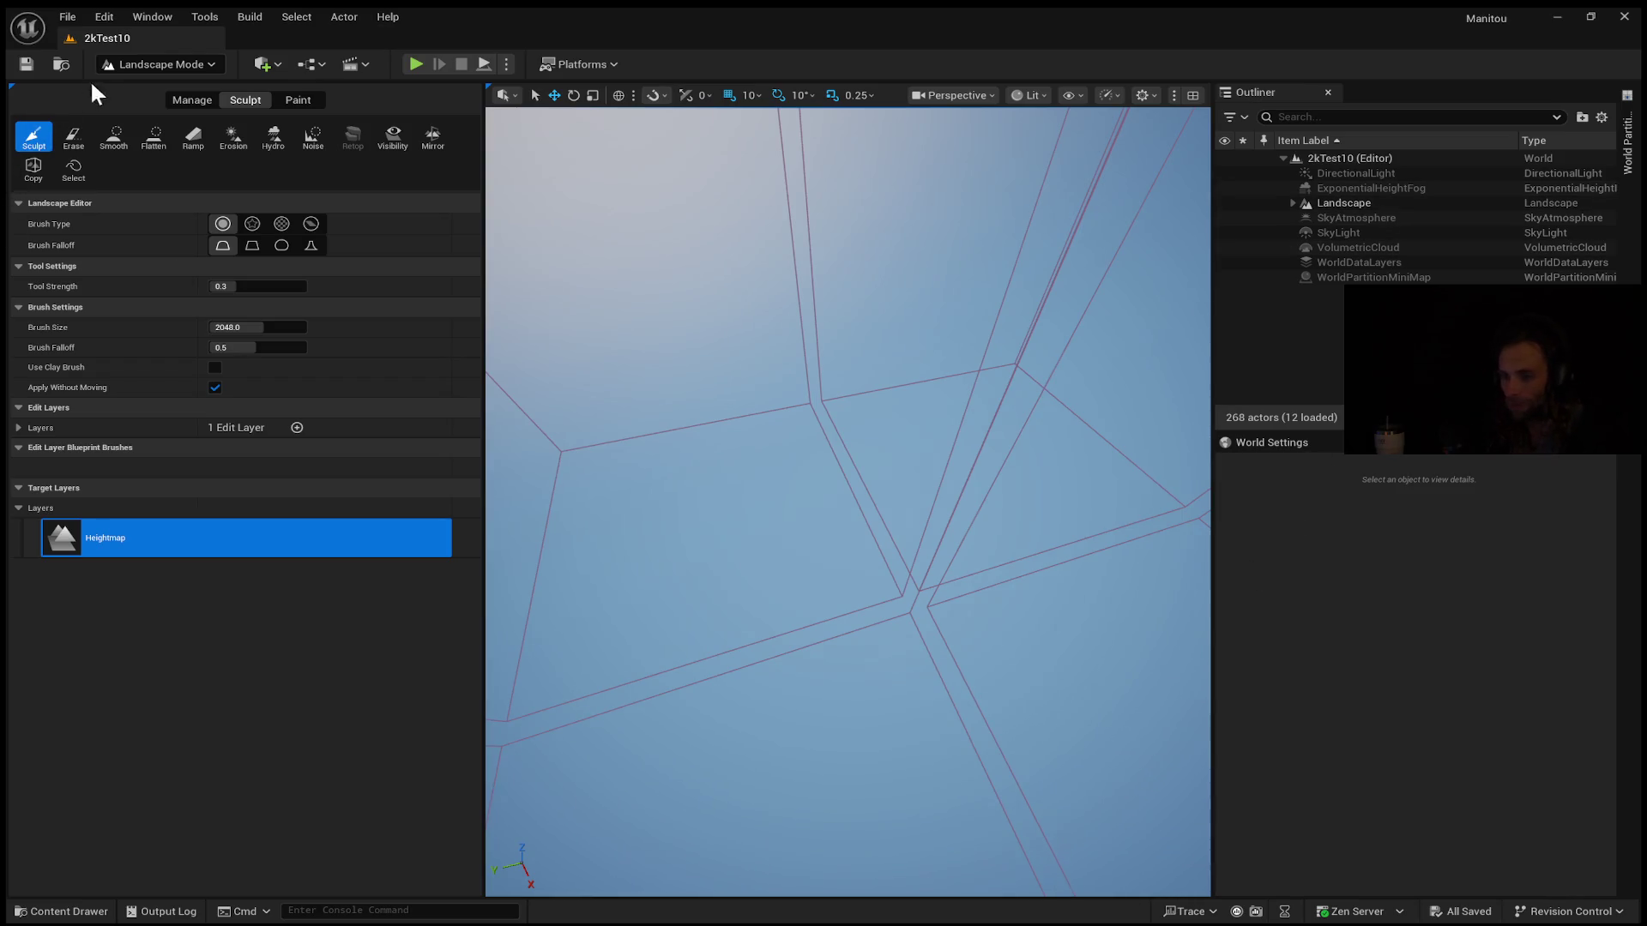
Move the camera over the landscape and show the World Settings details
mouse_move(935, 699)
left_mouse_down()
mouse_move(935, 660)
mouse_move(875, 583)
mouse_move(794, 672)
left_mouse_up()
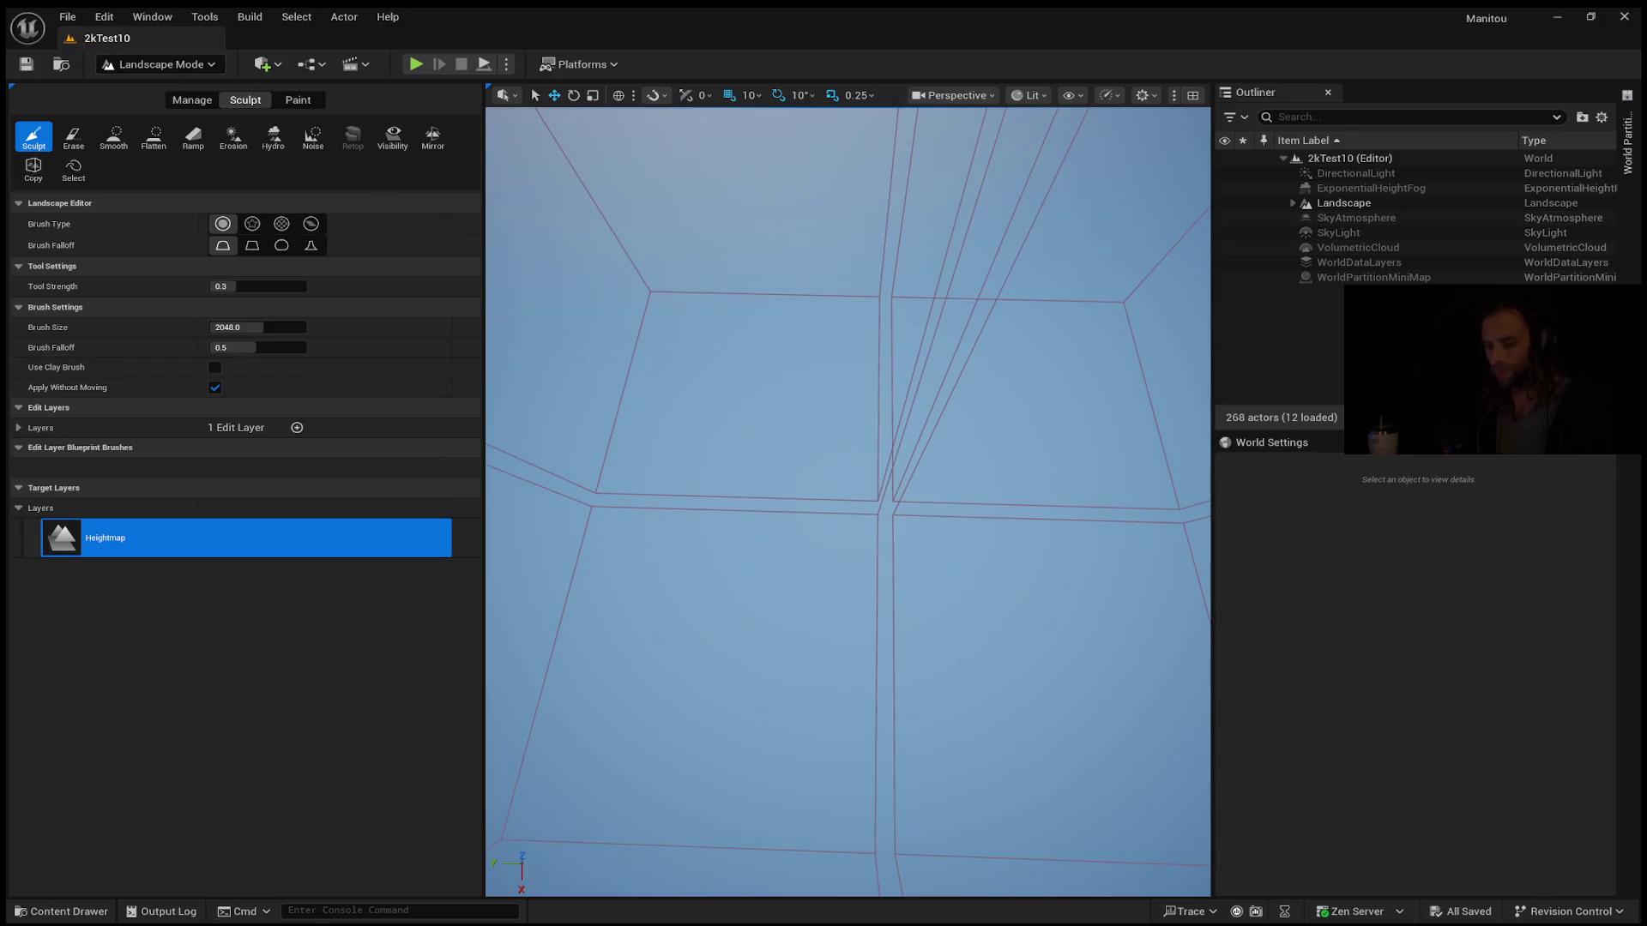
left_click(1263, 436)
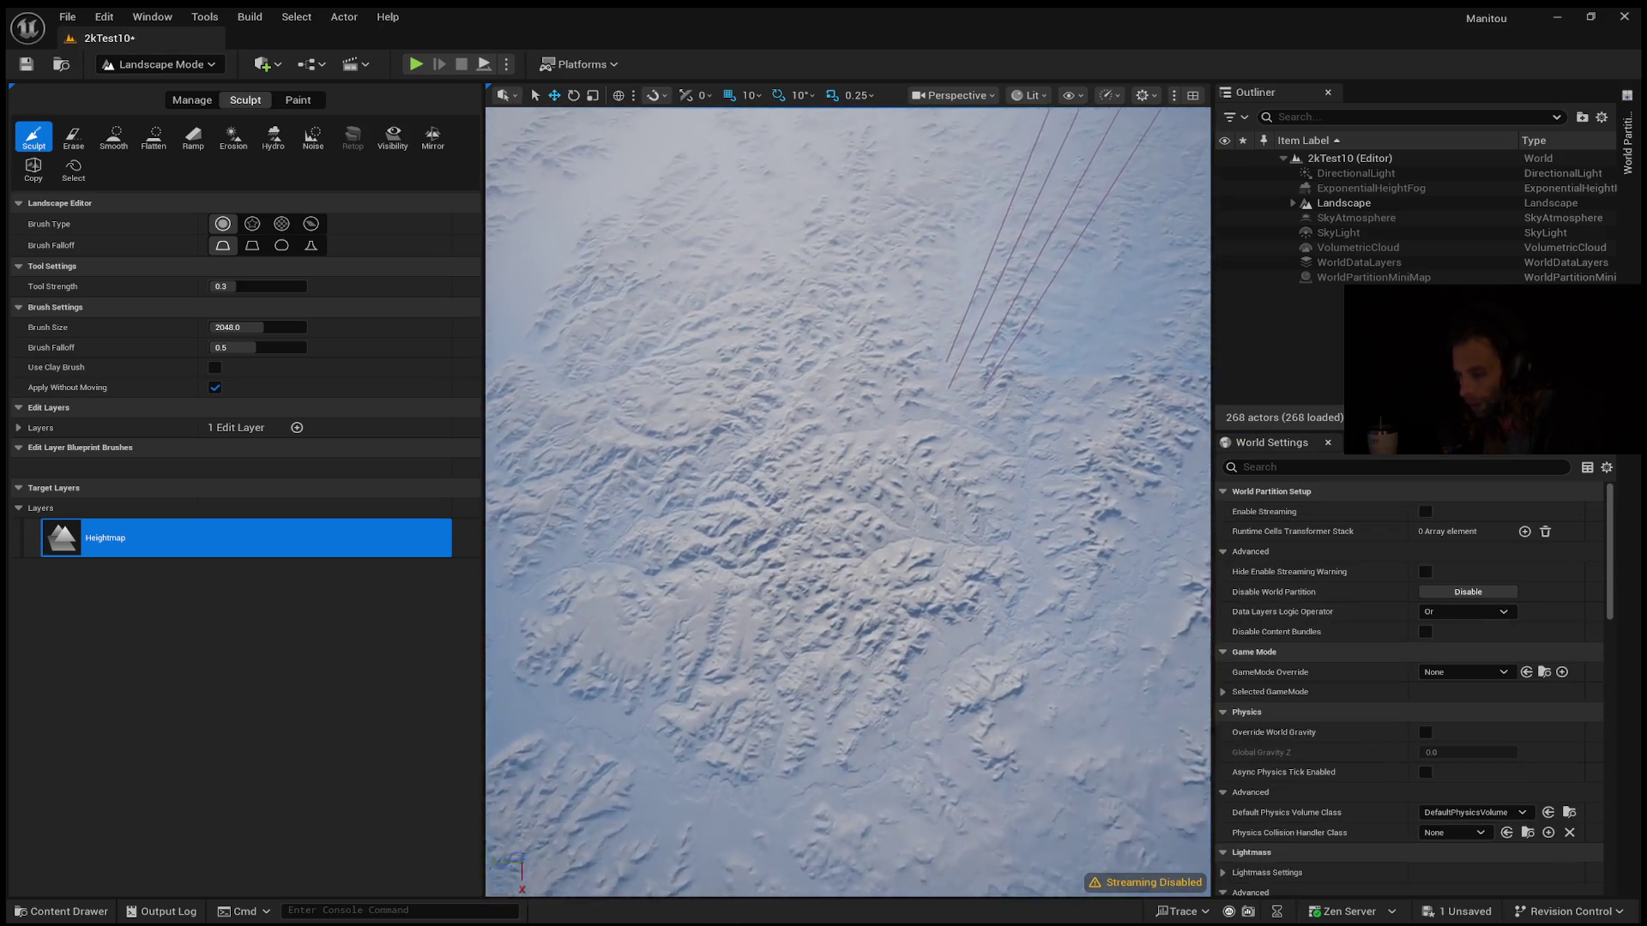
left_click_drag(848, 501, 858, 390)
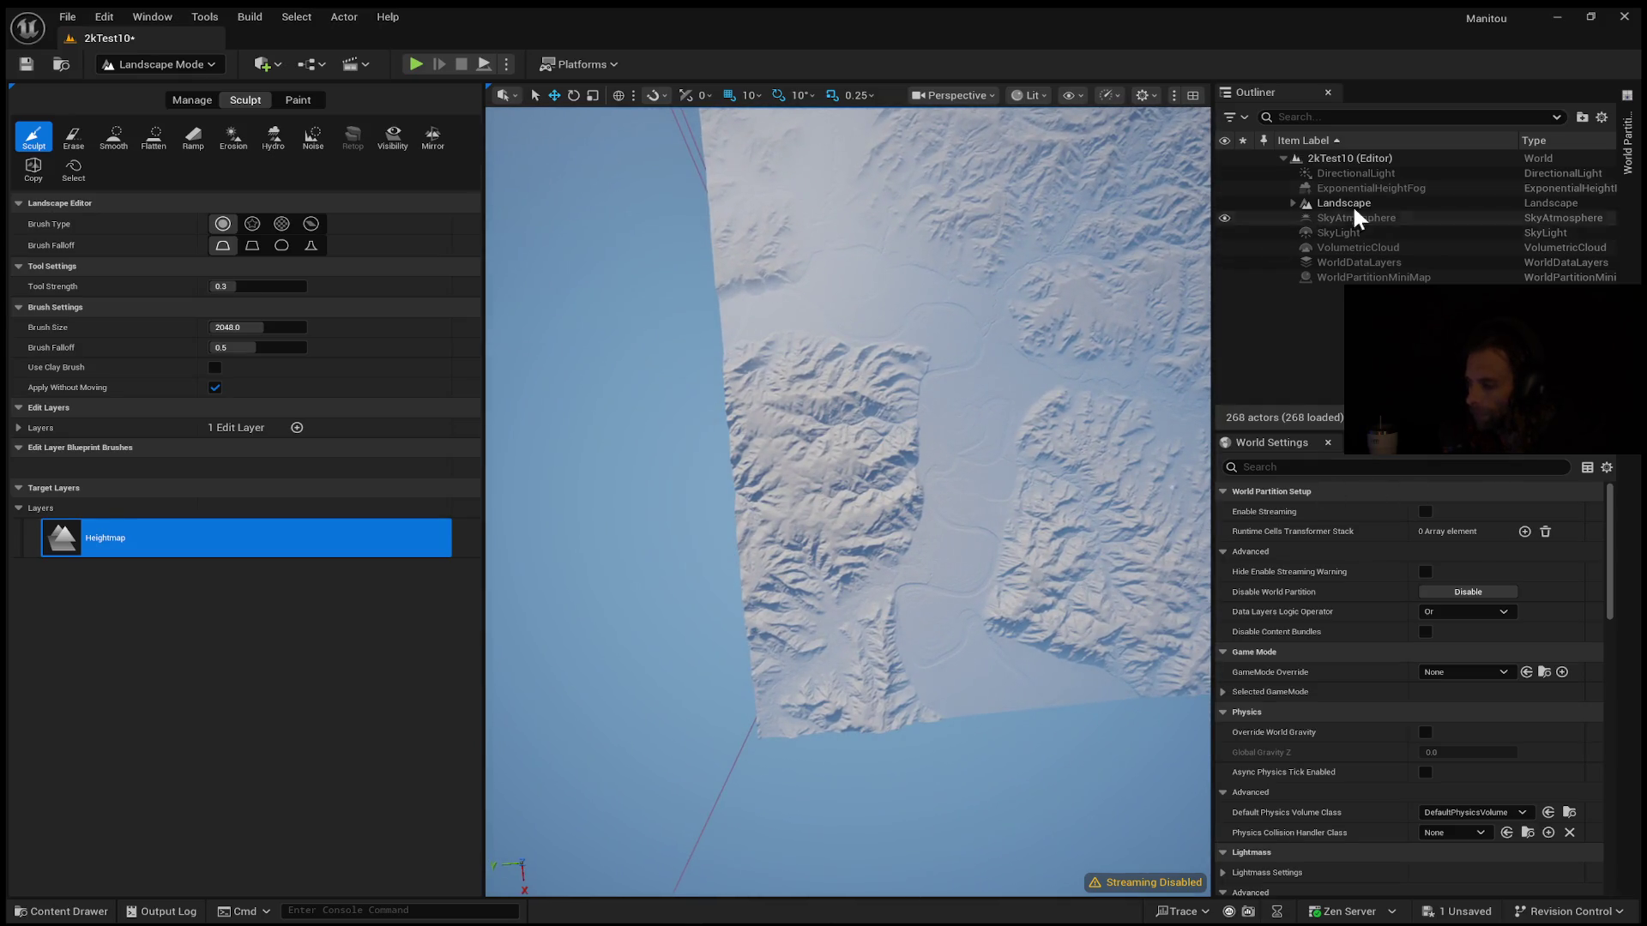
left_click(1627, 137)
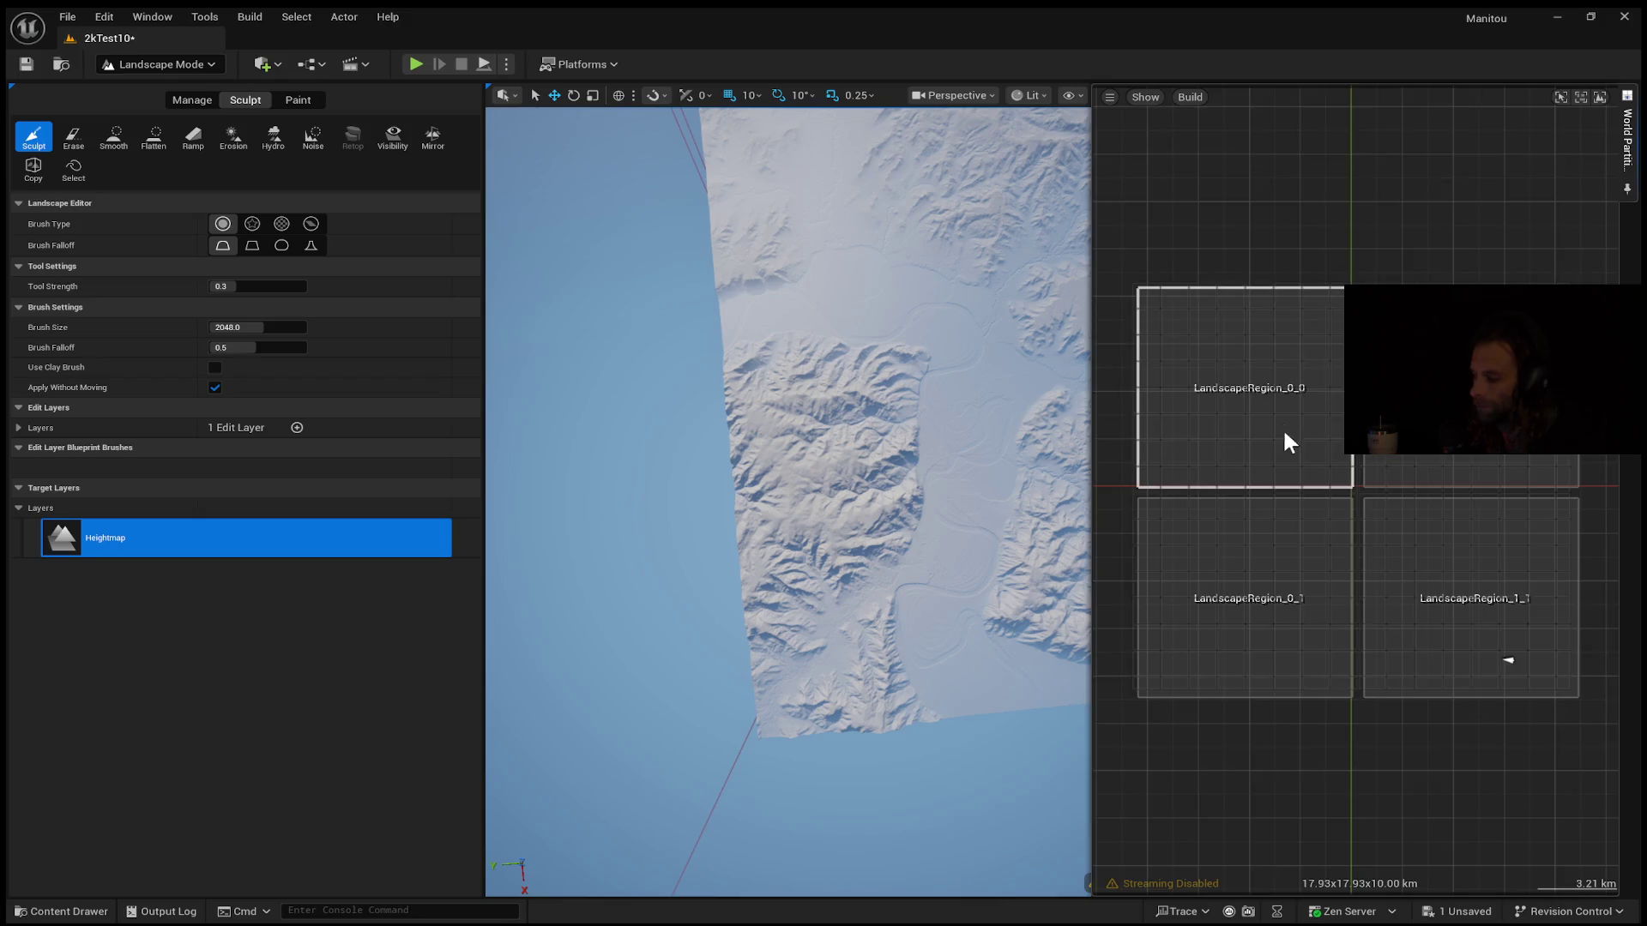
Zoom out and pan the World Partition map across the LandscapeRegion cells
scroll(1283, 441, "down", 3)
scroll(1289, 487, "down", 2)
mouse_move(1289, 488)
left_mouse_down()
mouse_move(1471, 588)
mouse_move(1552, 718)
mouse_move(1584, 831)
left_mouse_up()
scroll(1586, 829, "down", 1)
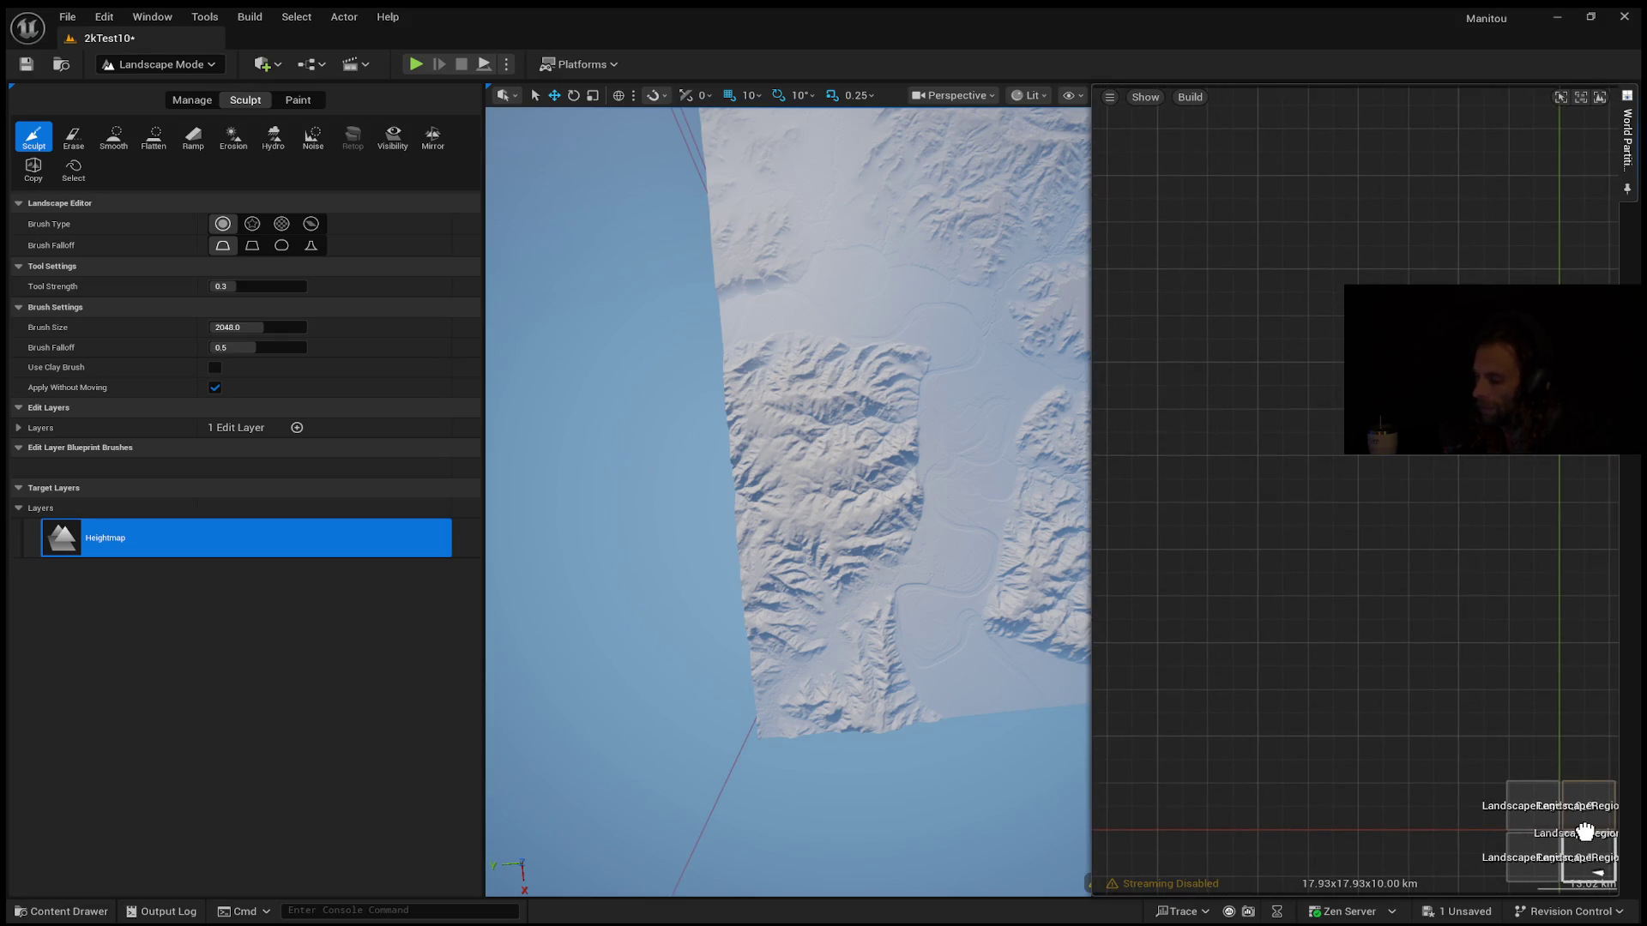
scroll(1584, 832, "down", 3)
left_click_drag(1585, 831, 1596, 851)
left_click_drag(687, 503, 687, 503)
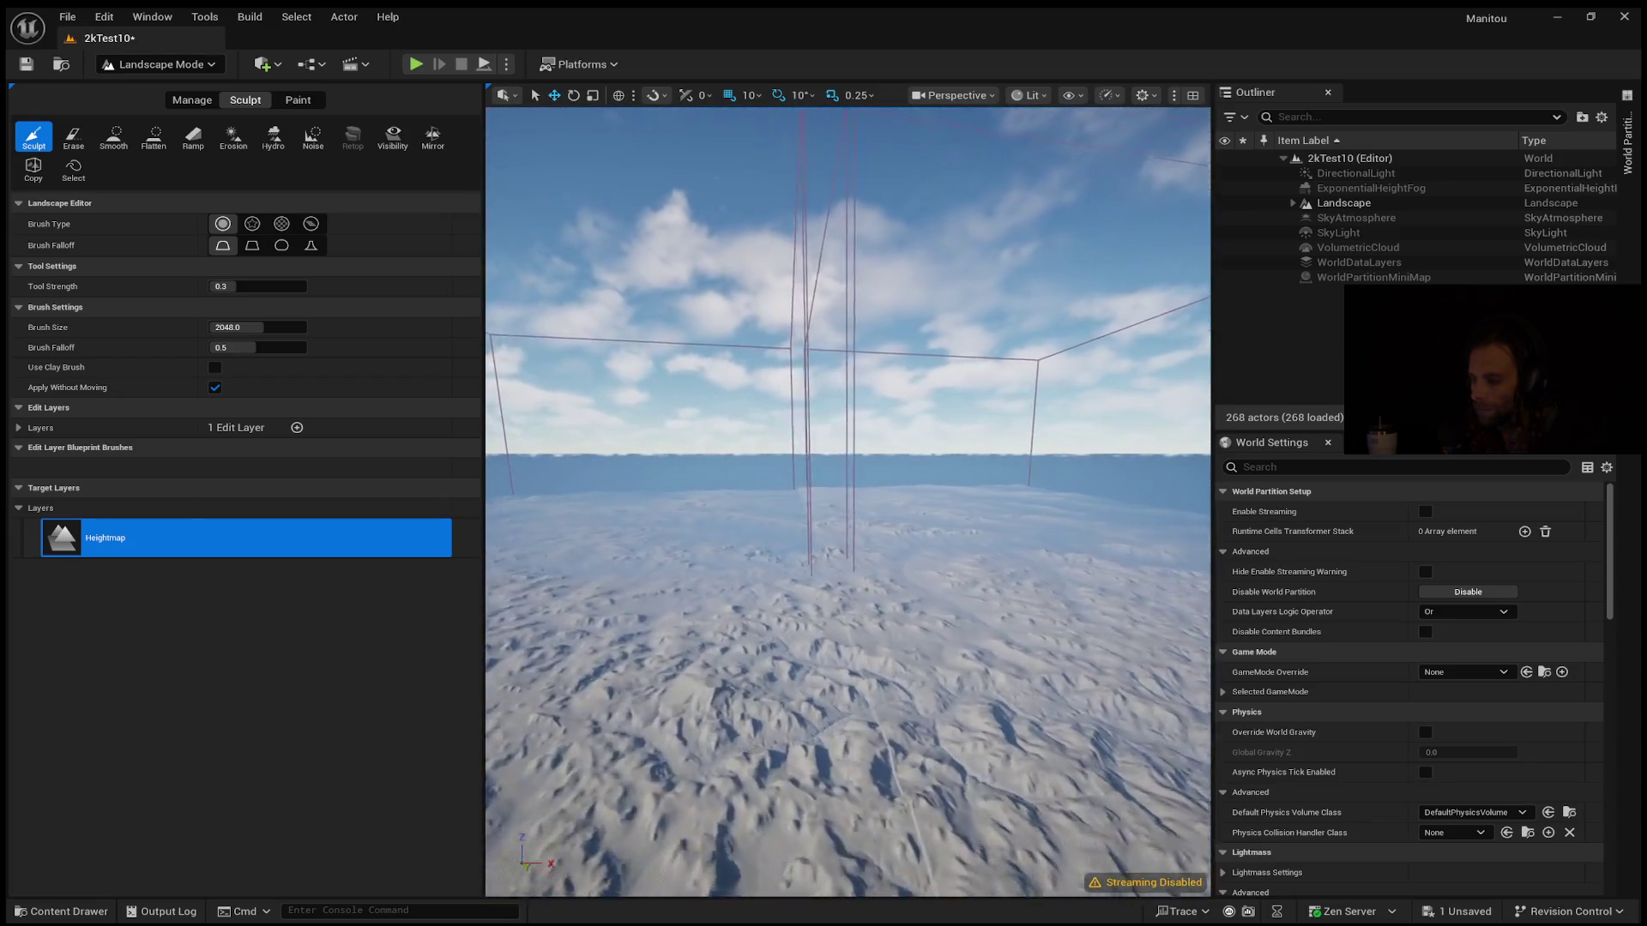
Turn and fly the camera across the terrain until the seam's height step shows
left_click_drag(687, 503, 687, 503)
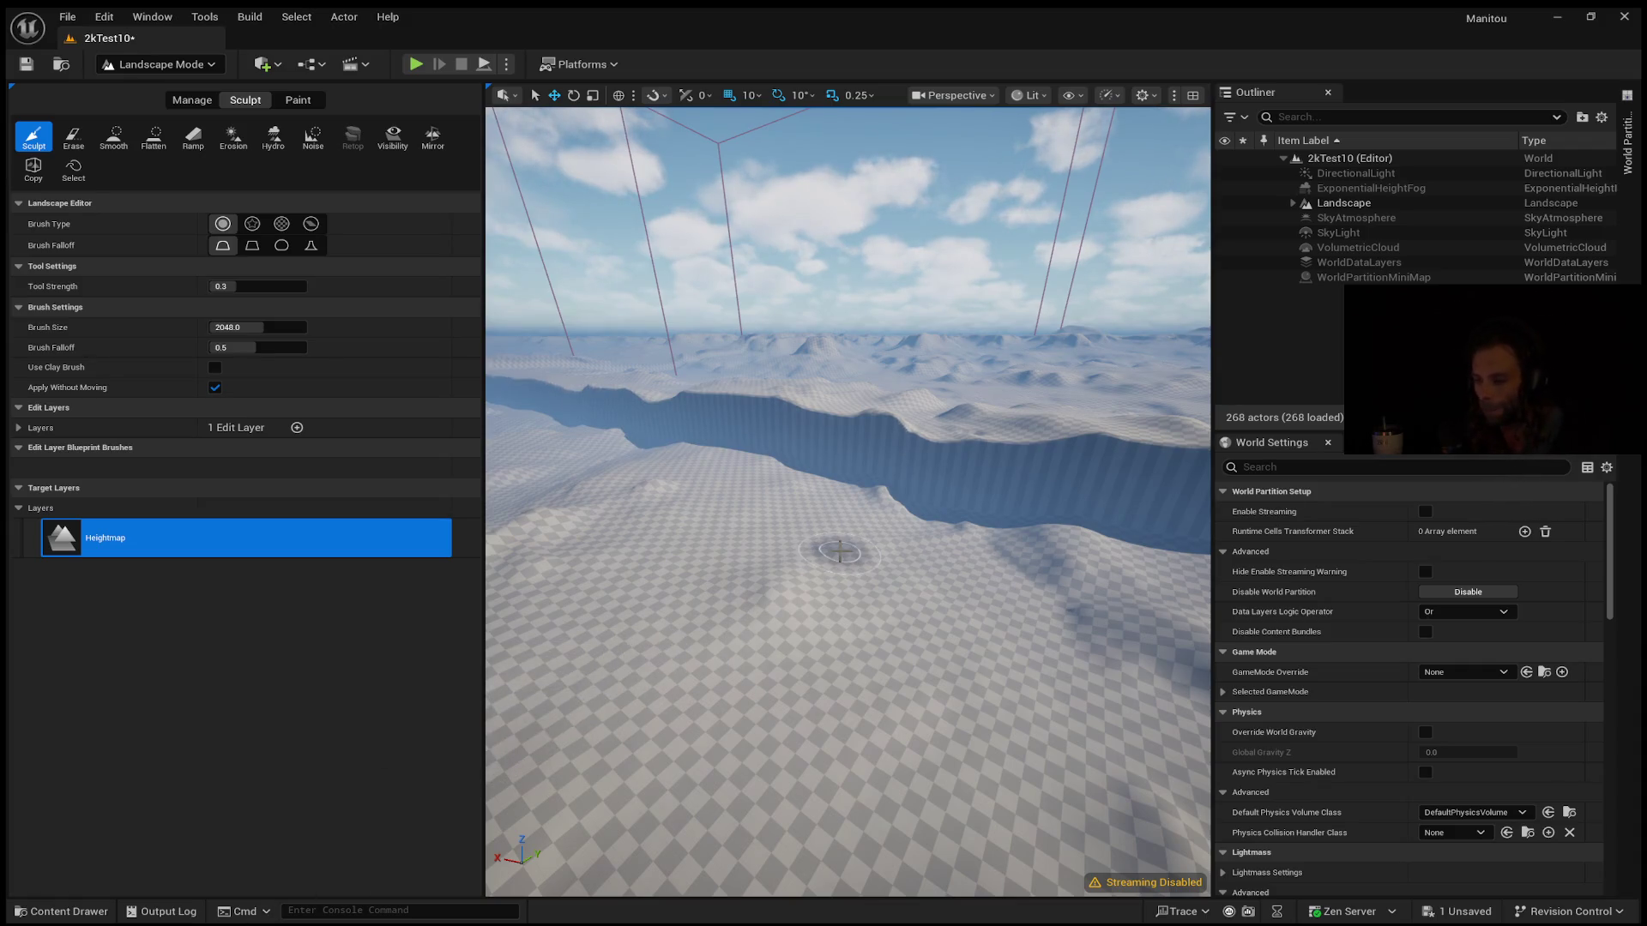
key("w")
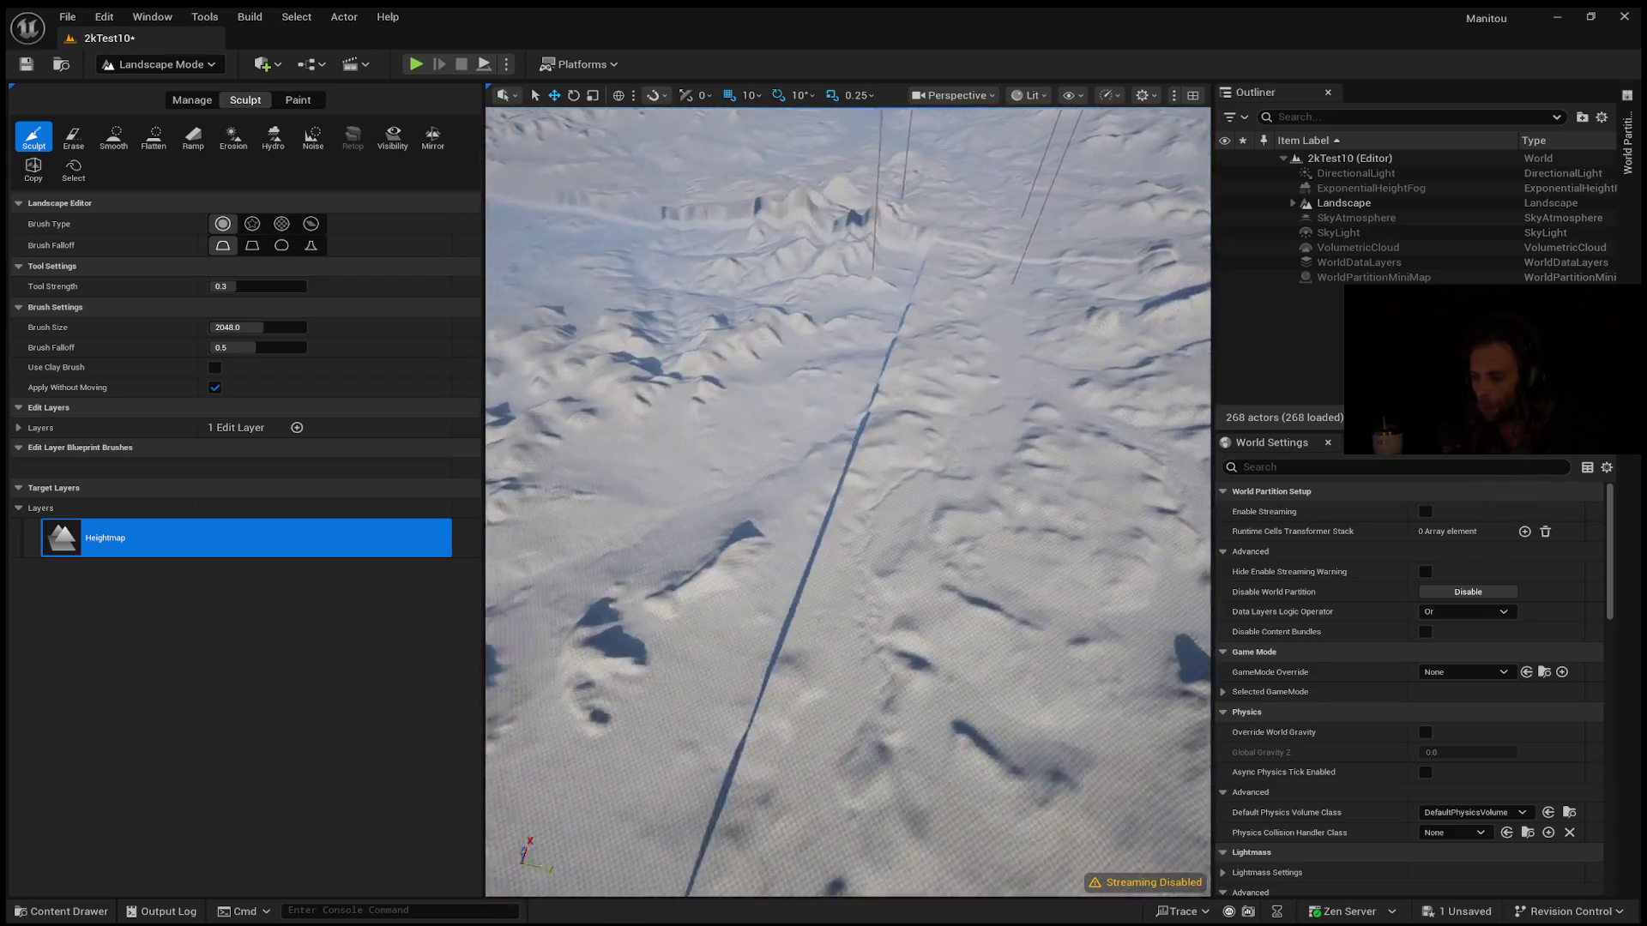
Fly forward and back along the crevasse to inspect the seam's full length
key("w")
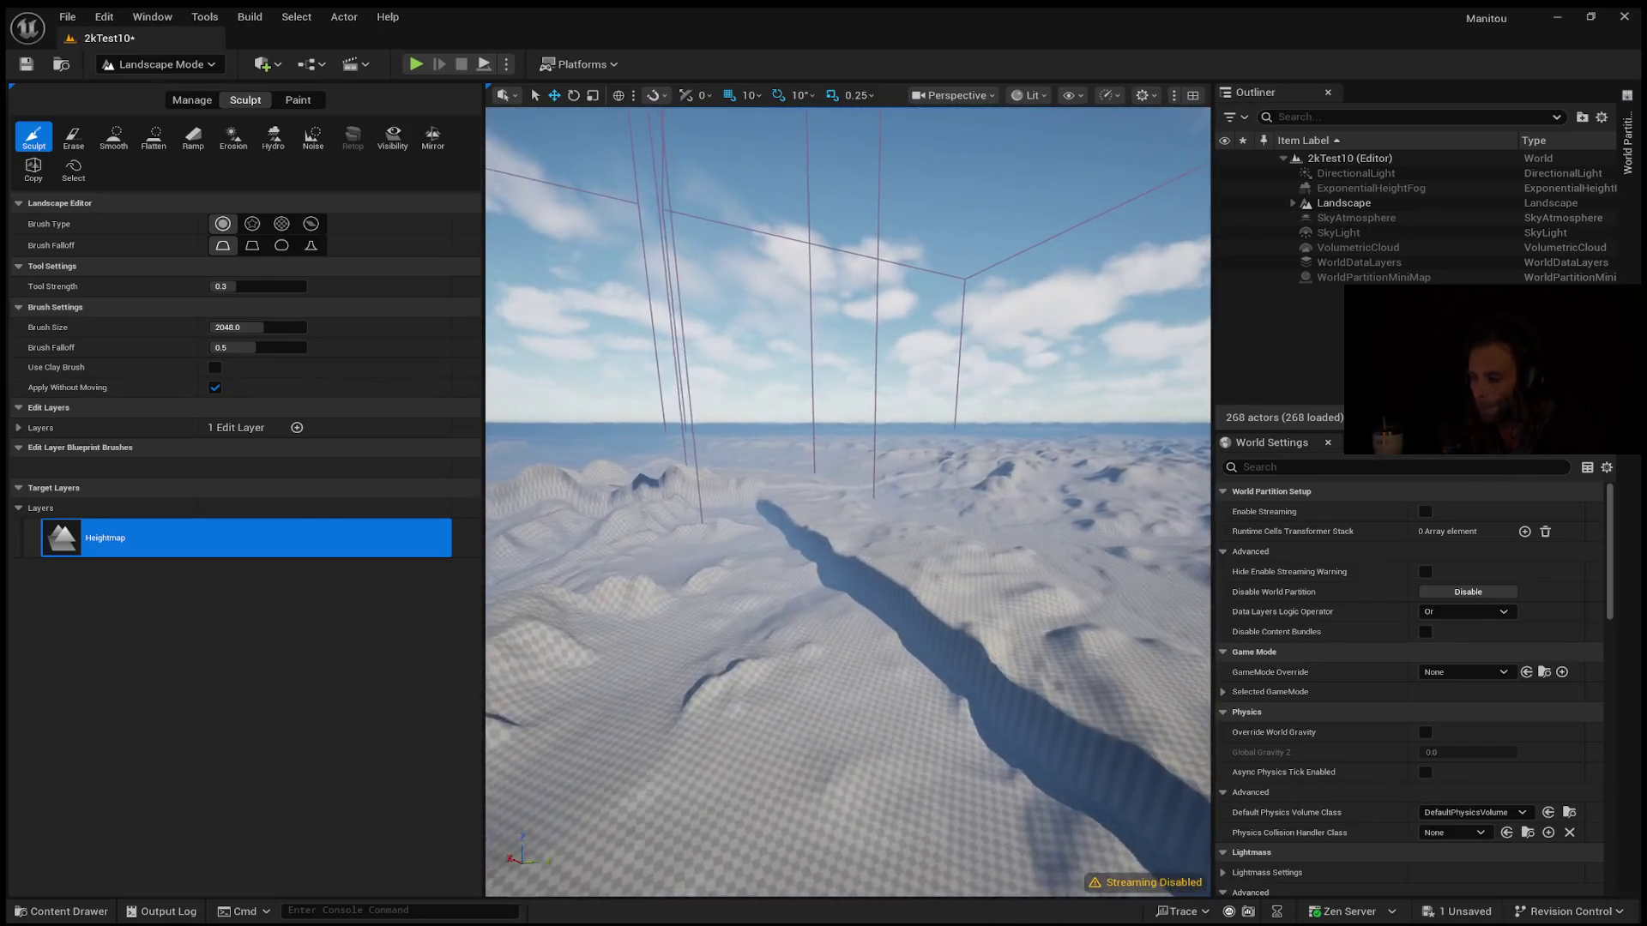
key("s")
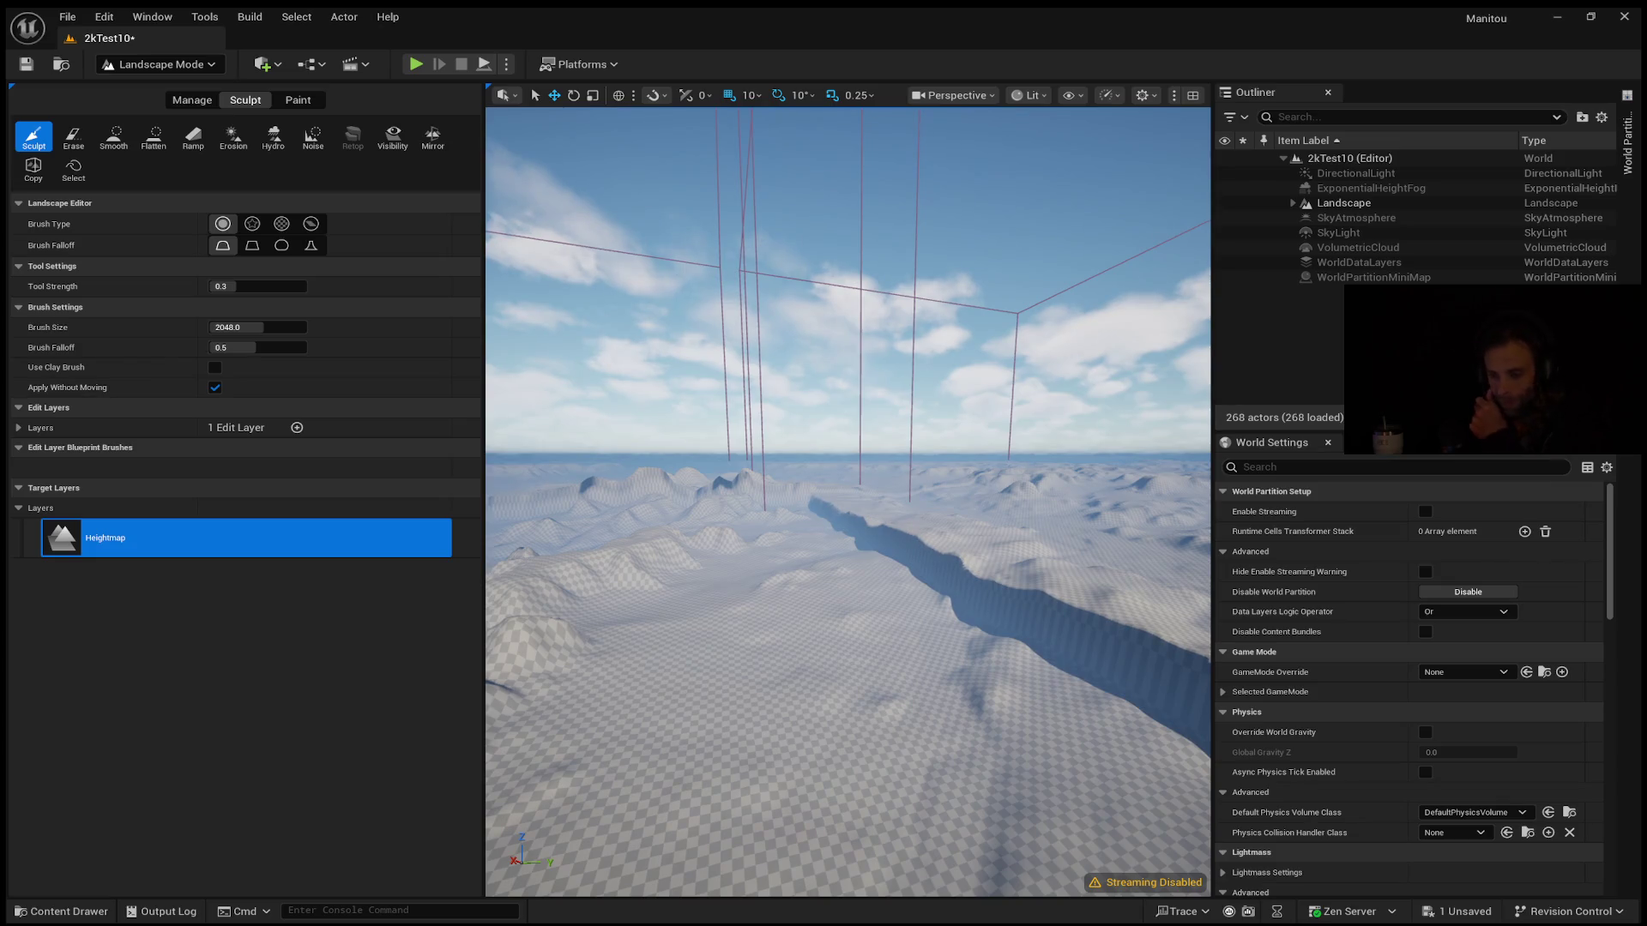
key("w")
key("w")
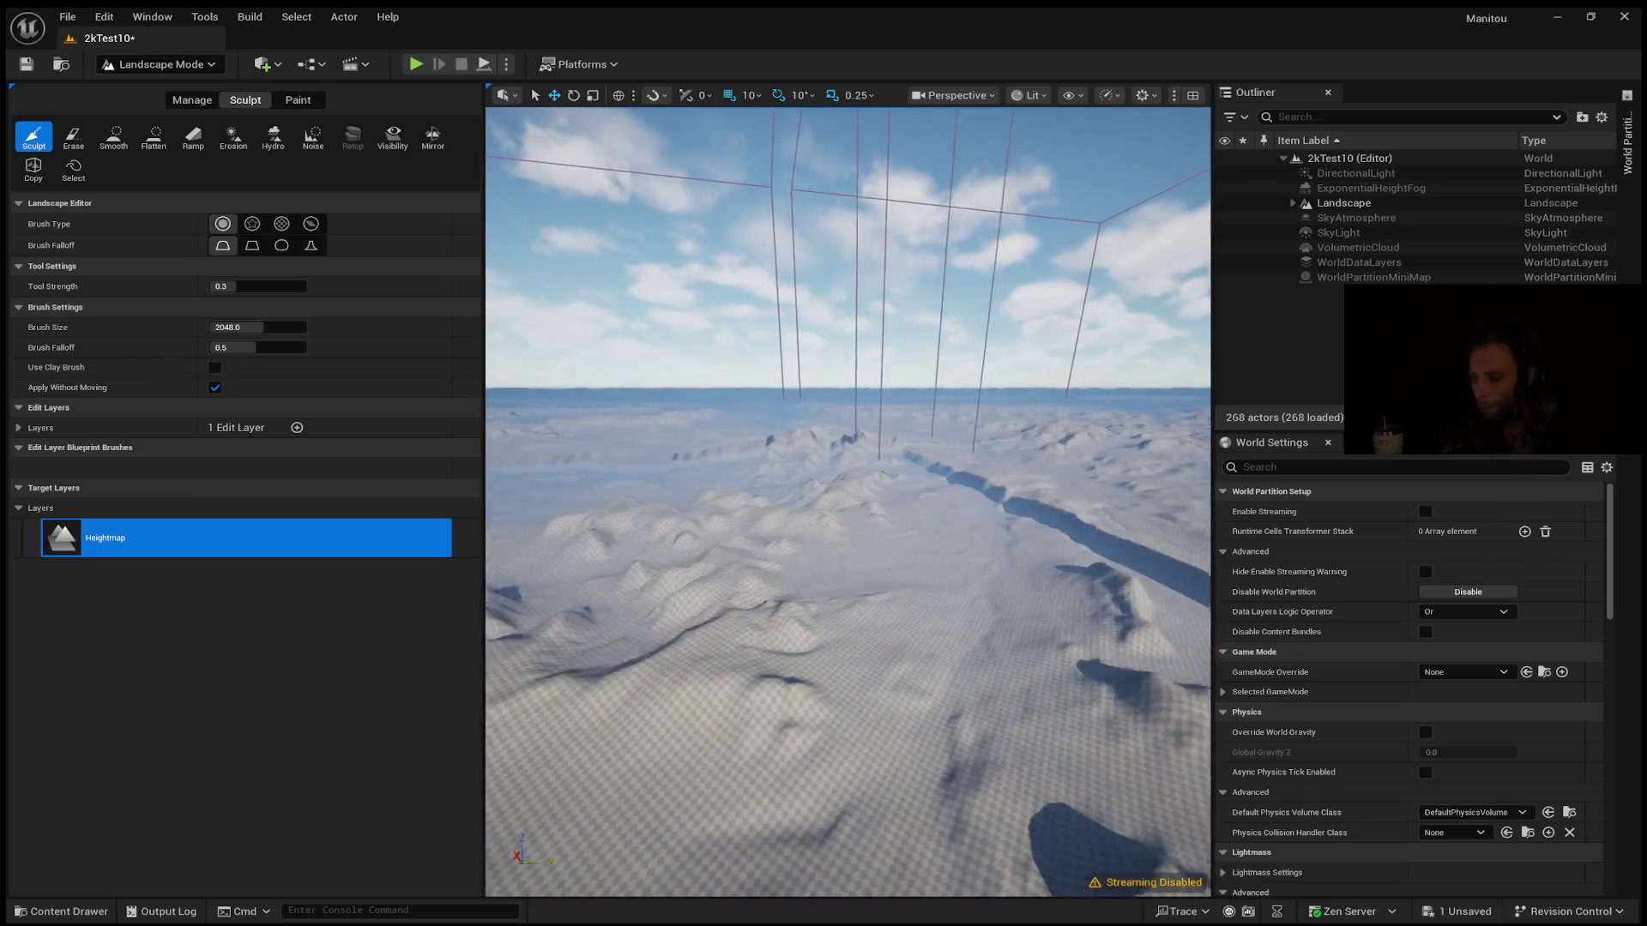
key("w")
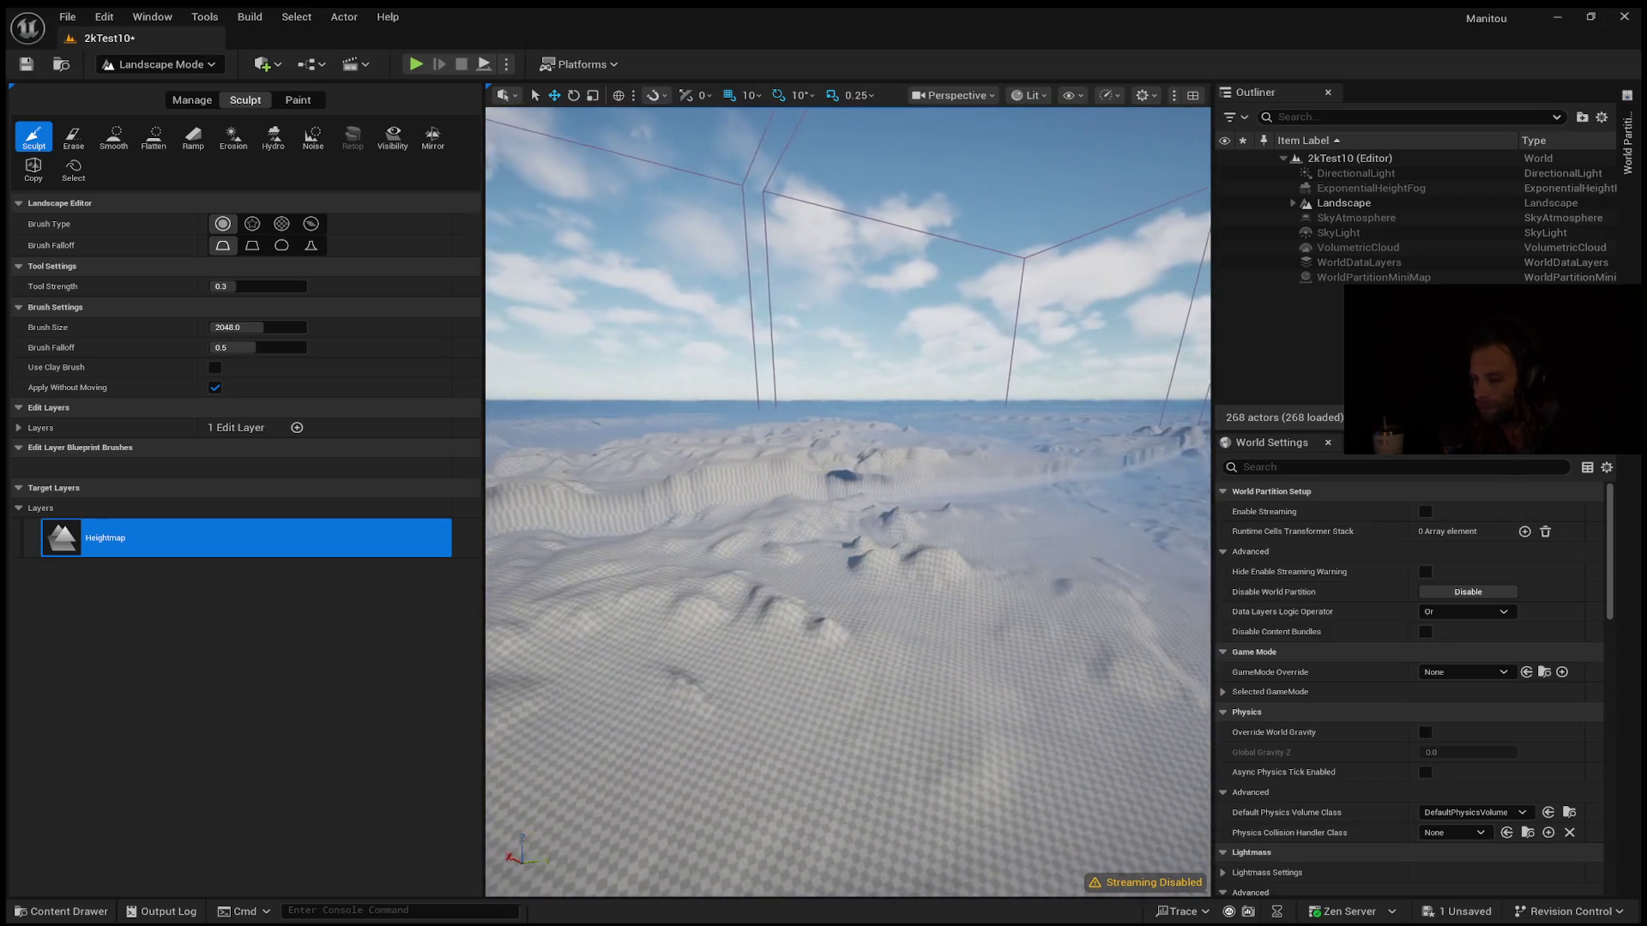
key("w")
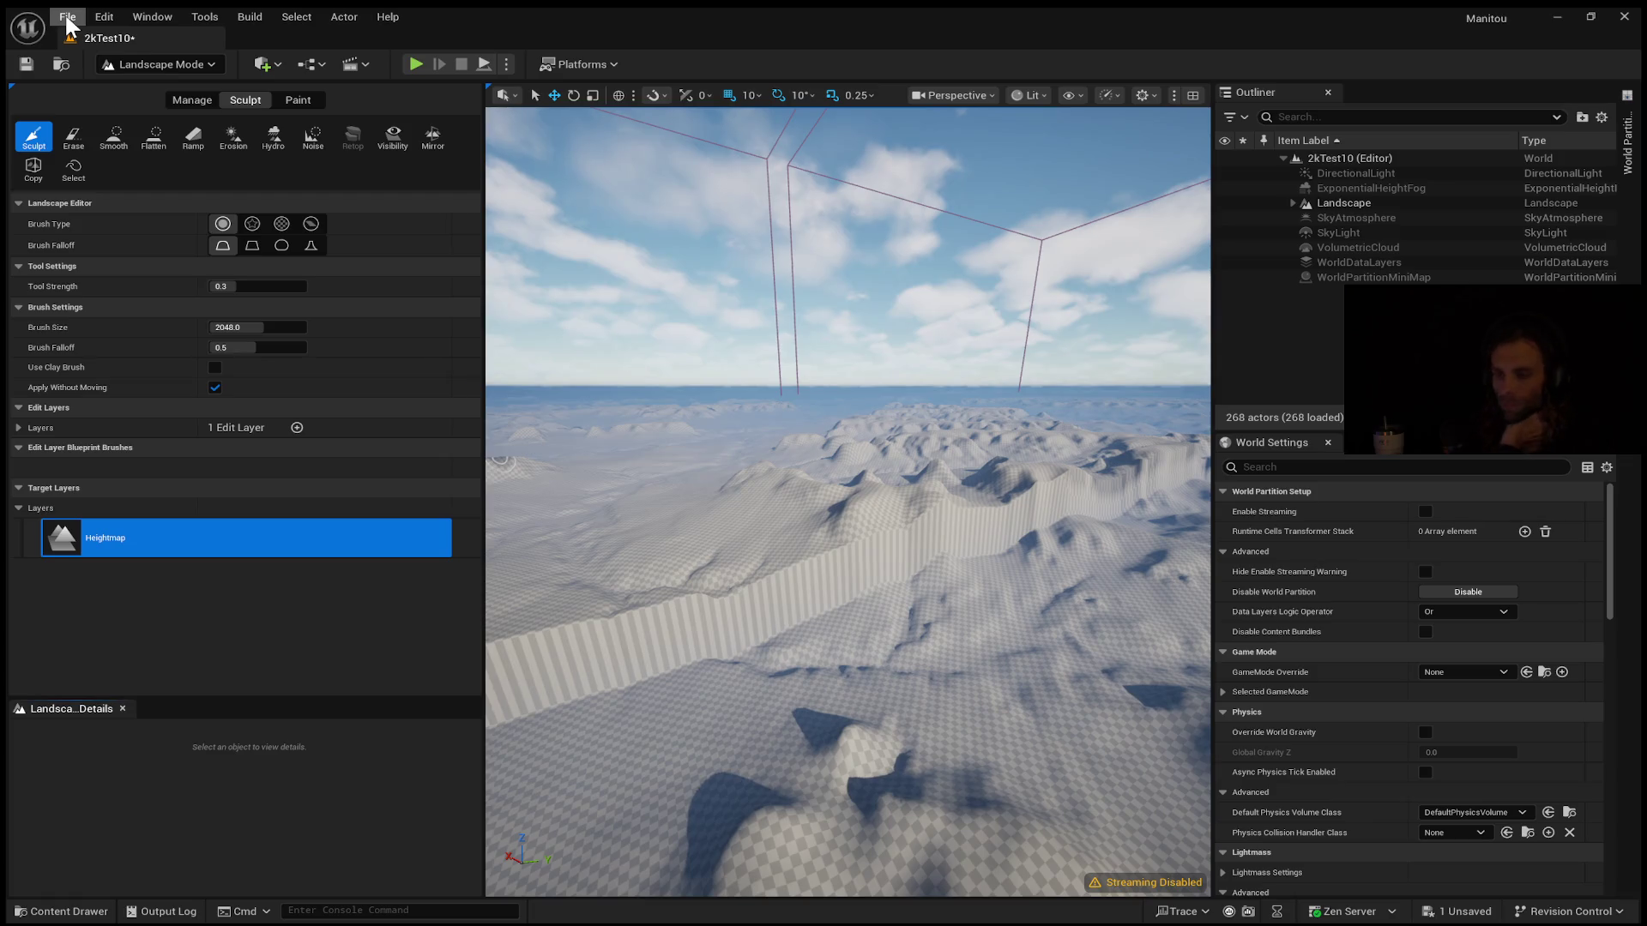
left_click(148, 19)
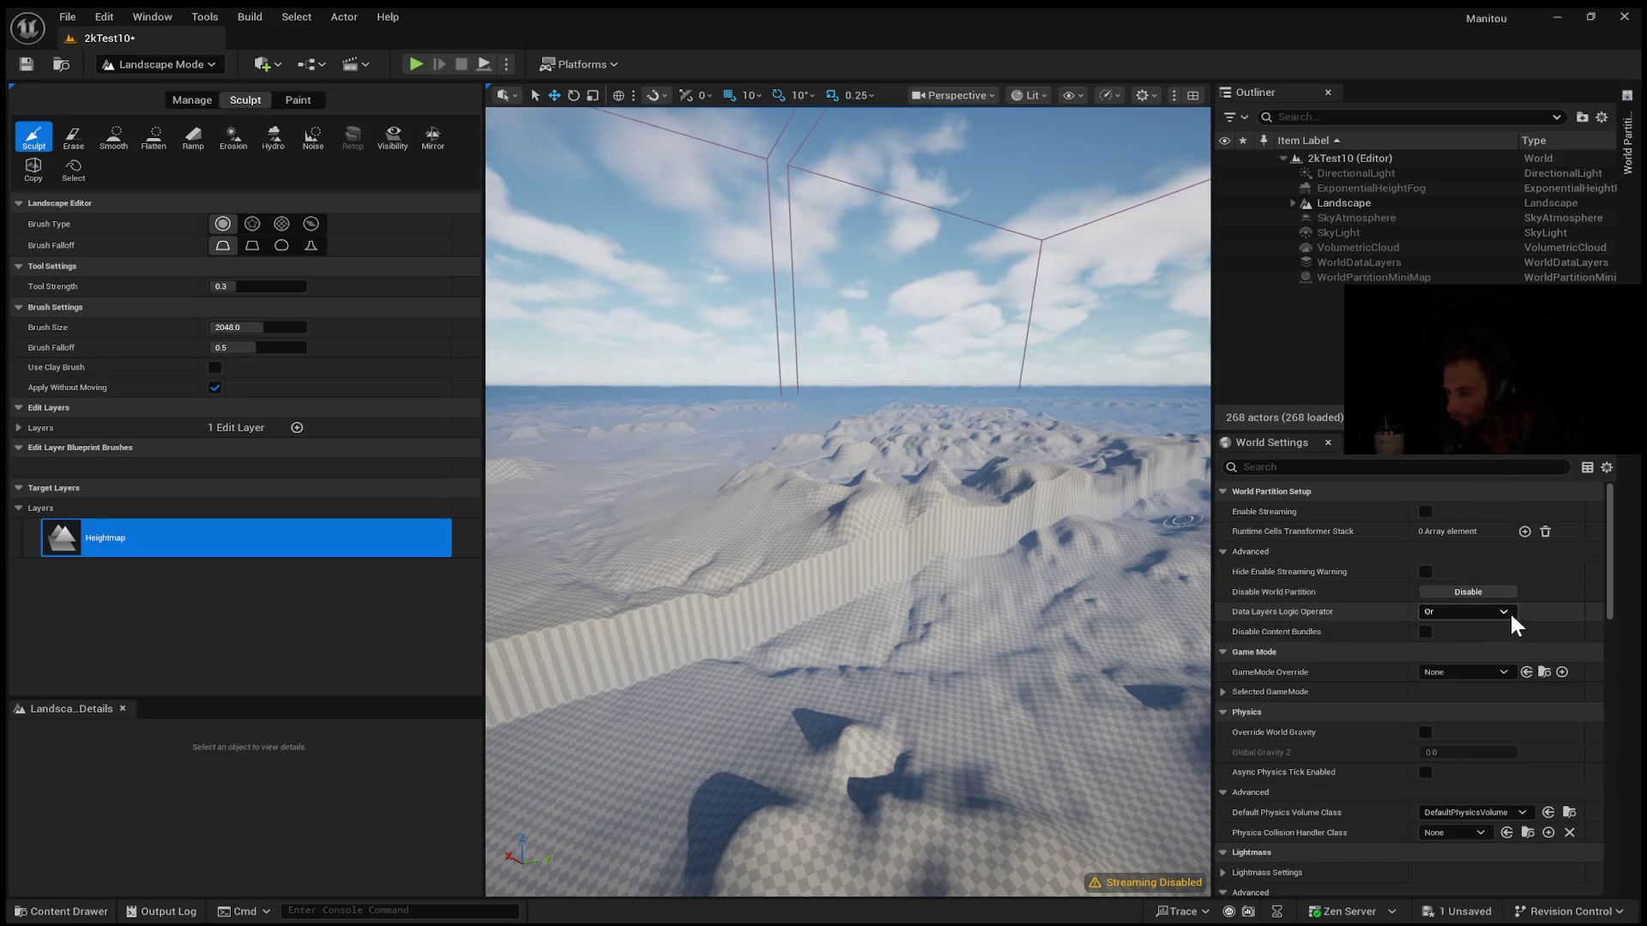
Raise a test bump on the seam wall with the Sculpt brush
scroll(1532, 724, "down", 1)
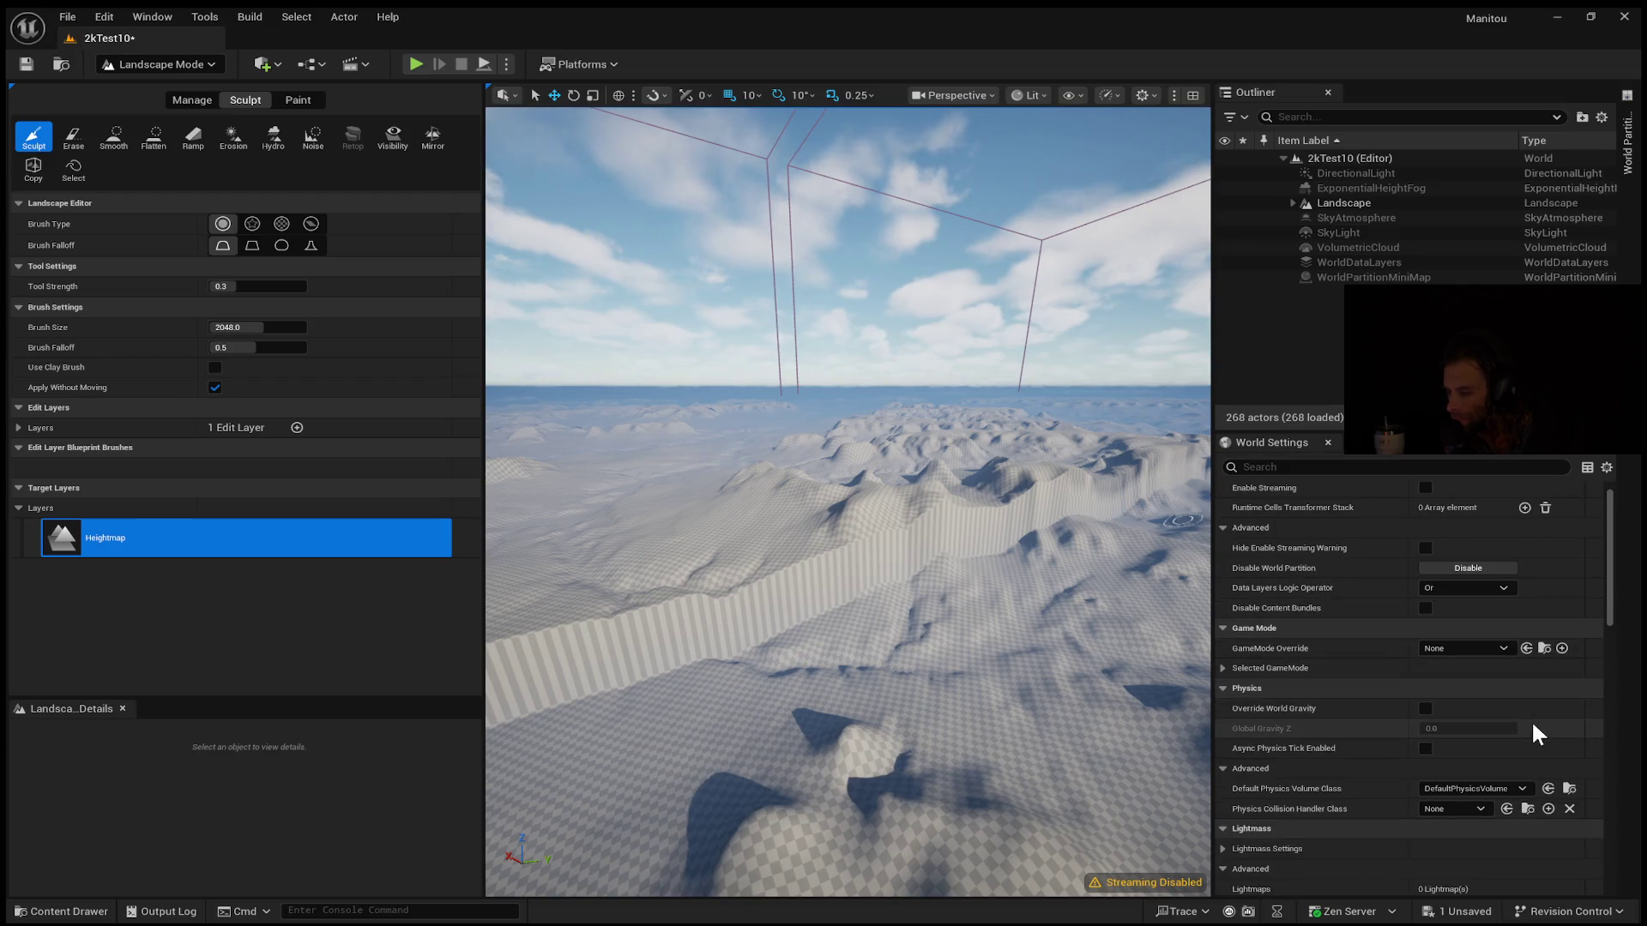
scroll(1533, 719, "down", 5)
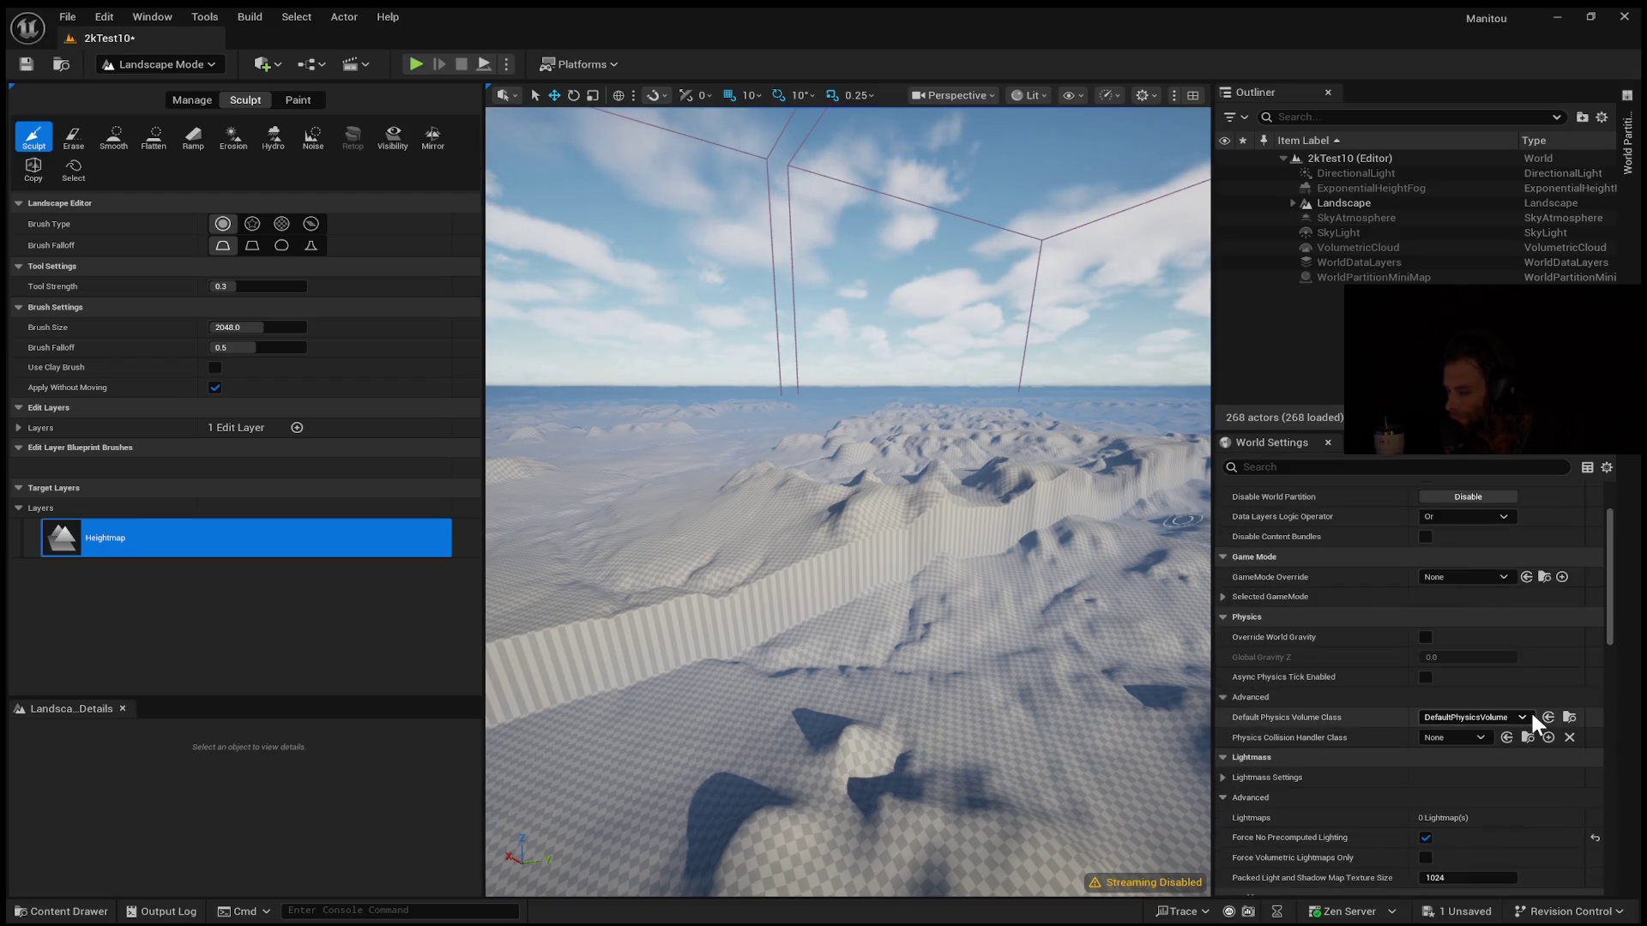
scroll(1532, 714, "down", 2)
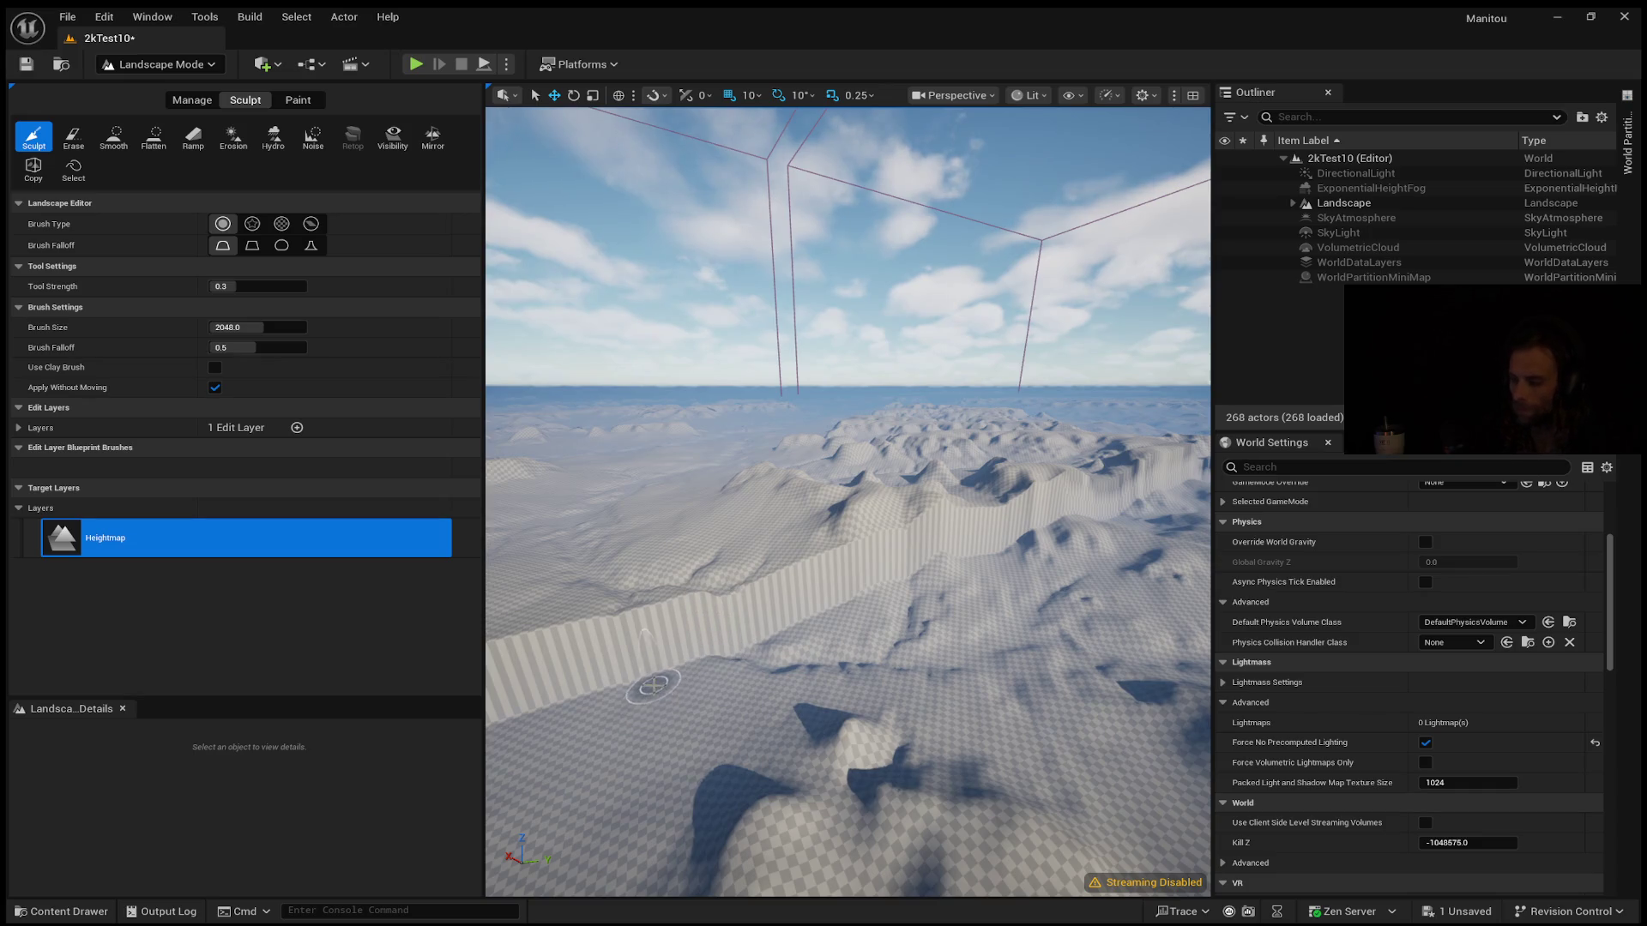
left_click_drag(656, 681, 666, 669)
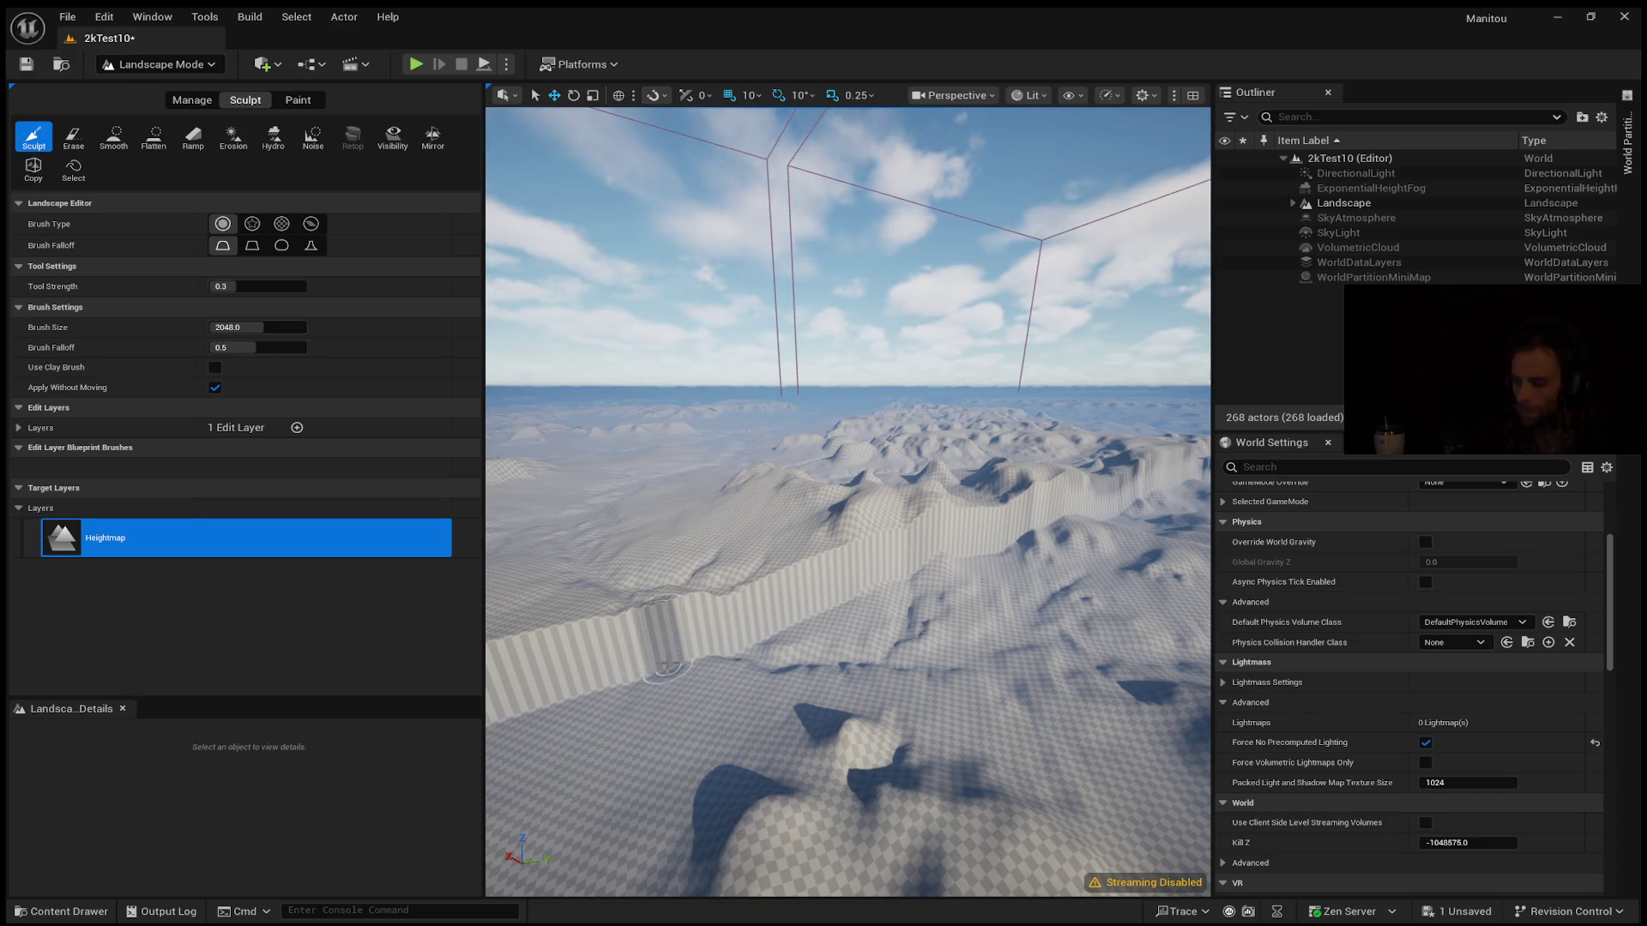
Sculpt a notch into the wall's left end, then create a new level from File
scroll(665, 665, "down", 5)
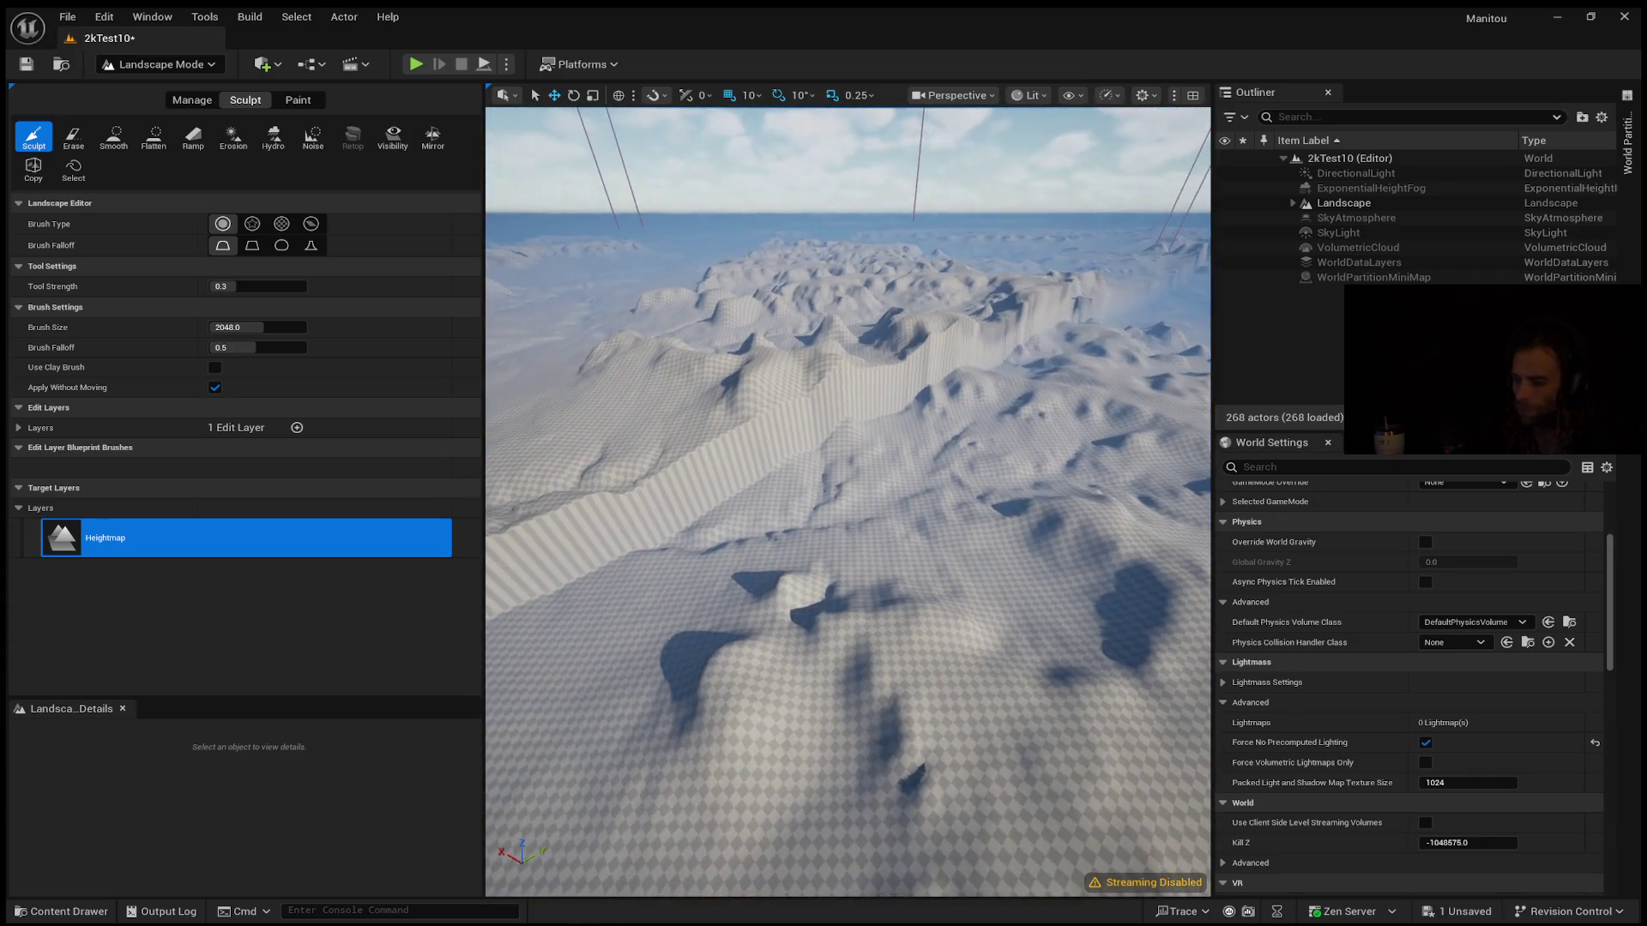
scroll(848, 502, "down", 5)
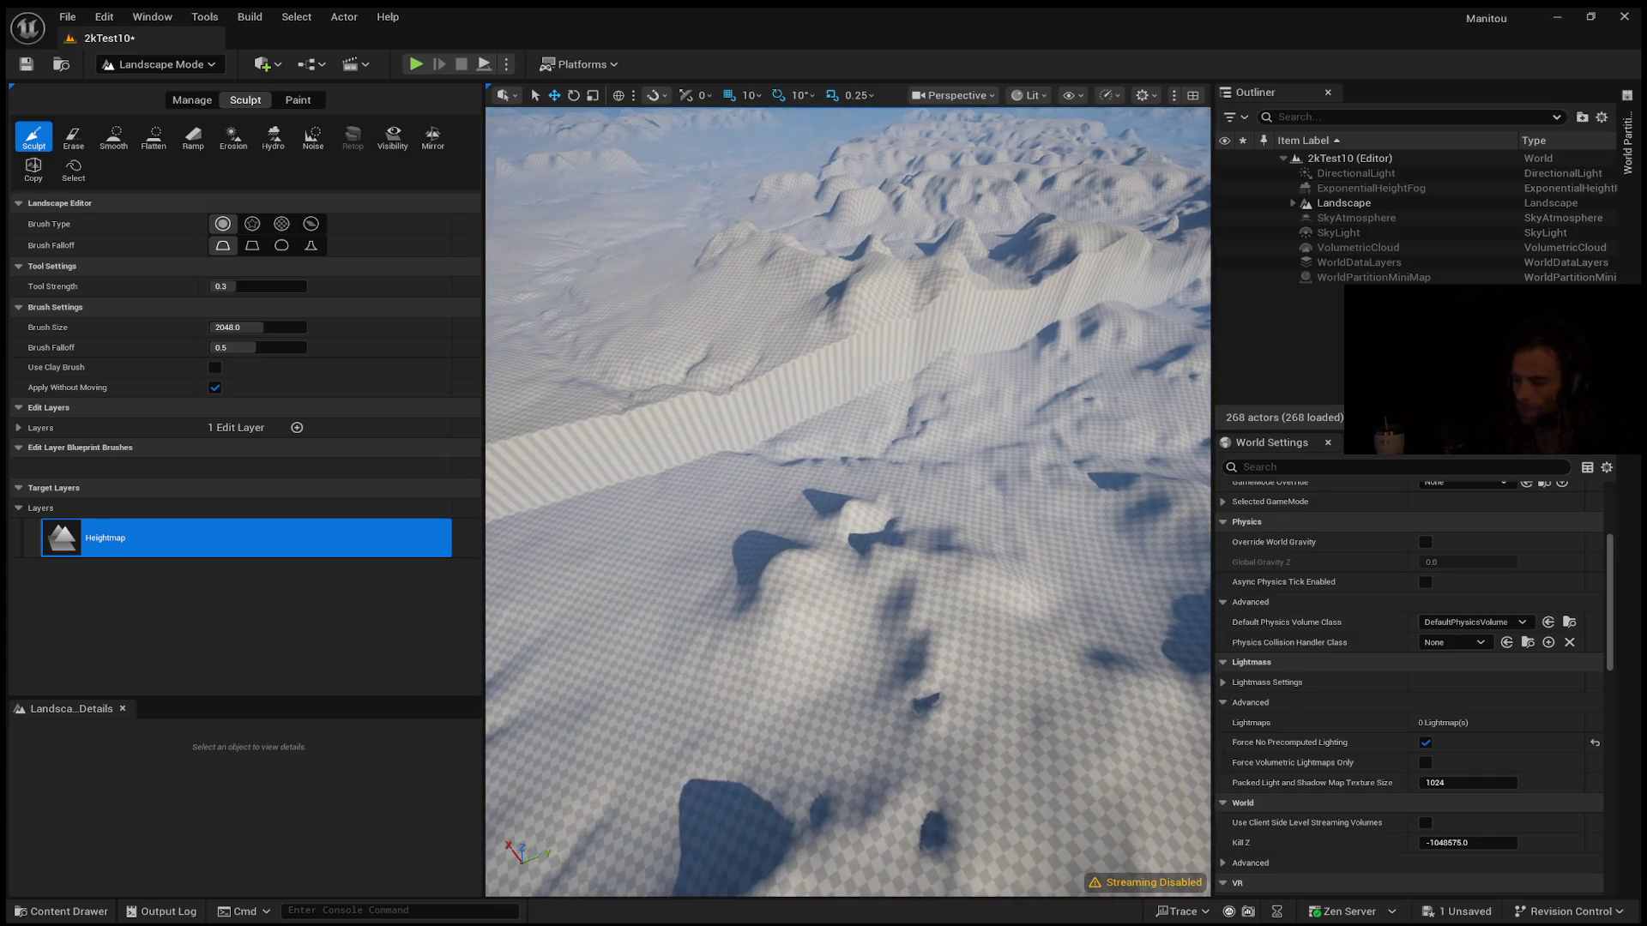
scroll(697, 520, "up", 5)
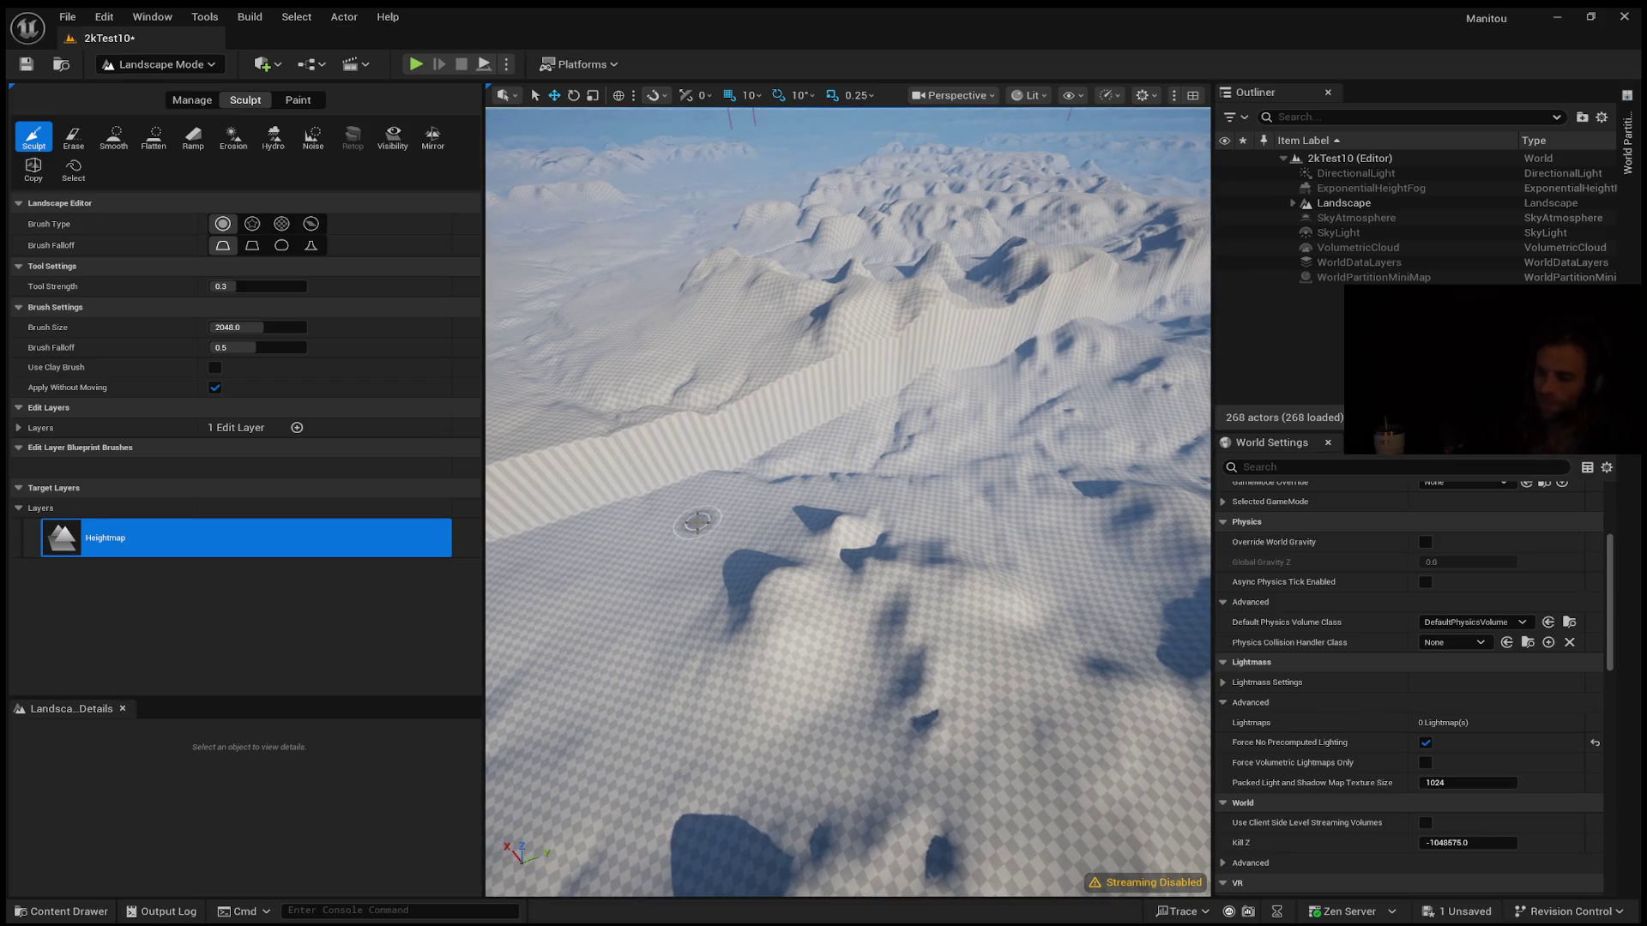
left_click_drag(536, 502, 489, 472)
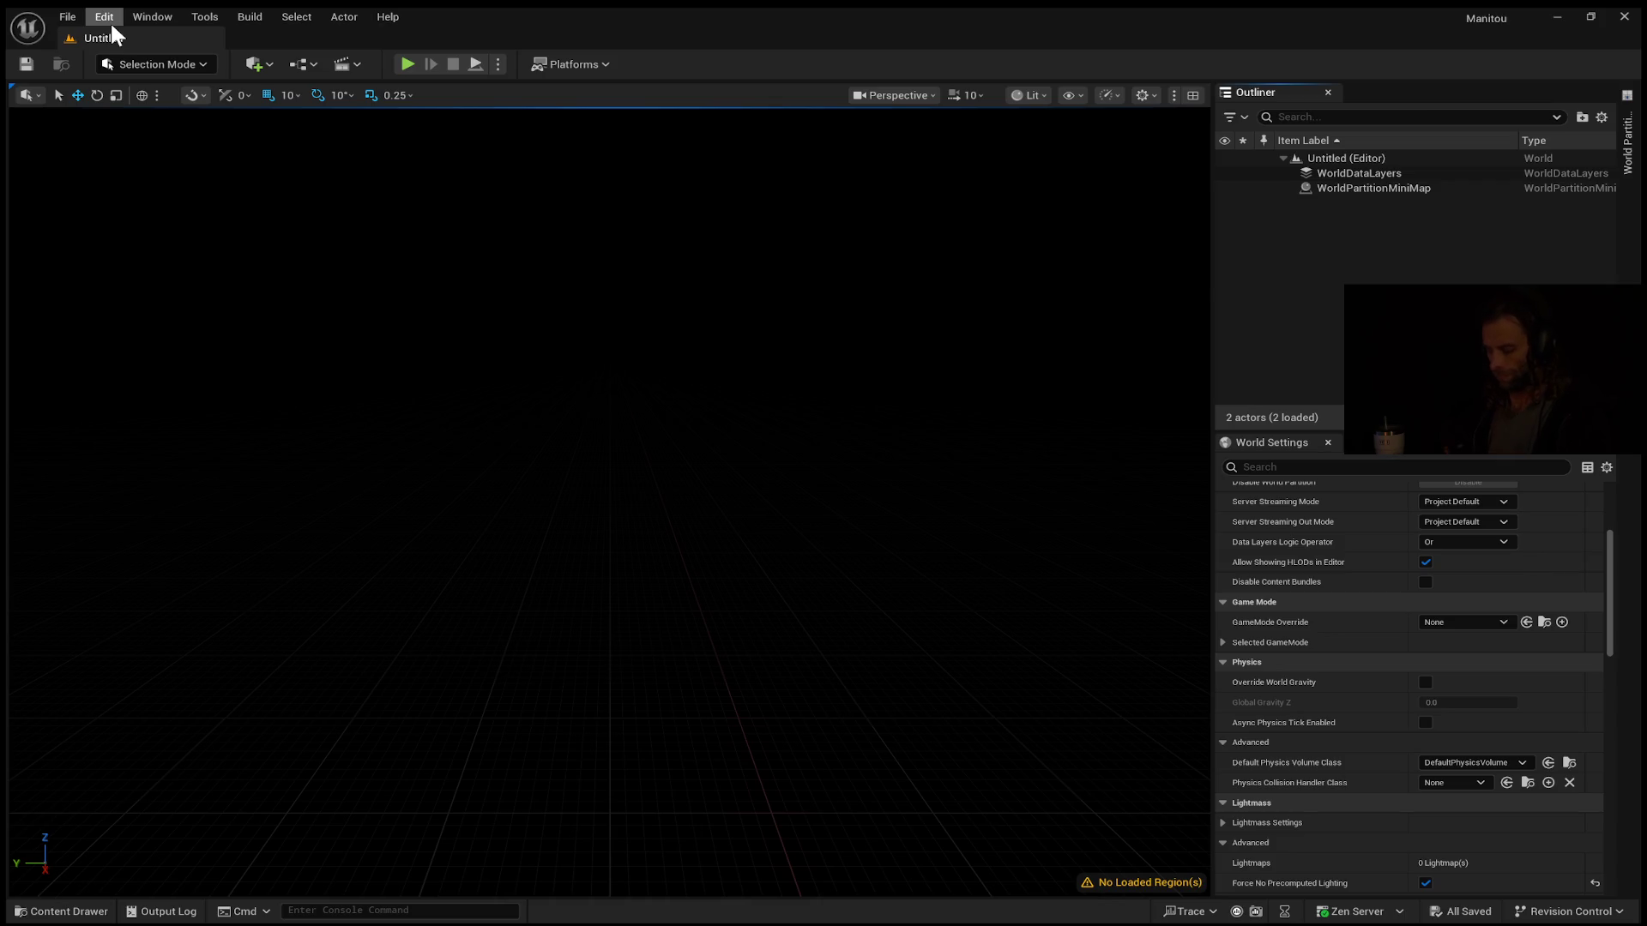
left_click(67, 16)
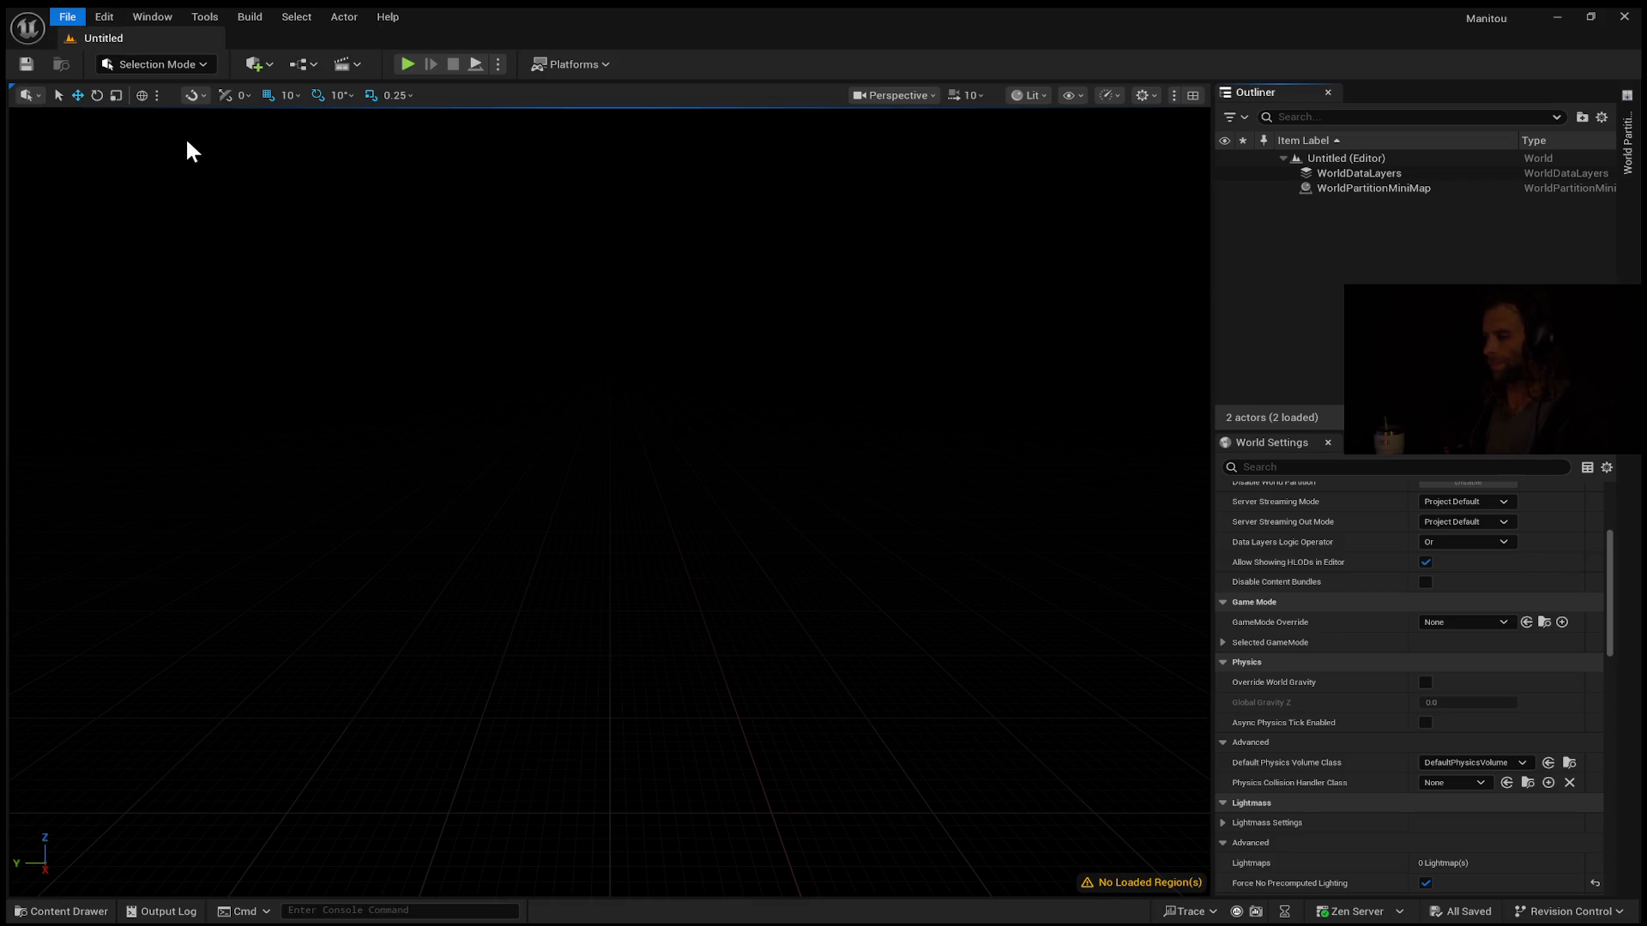
key("Escape")
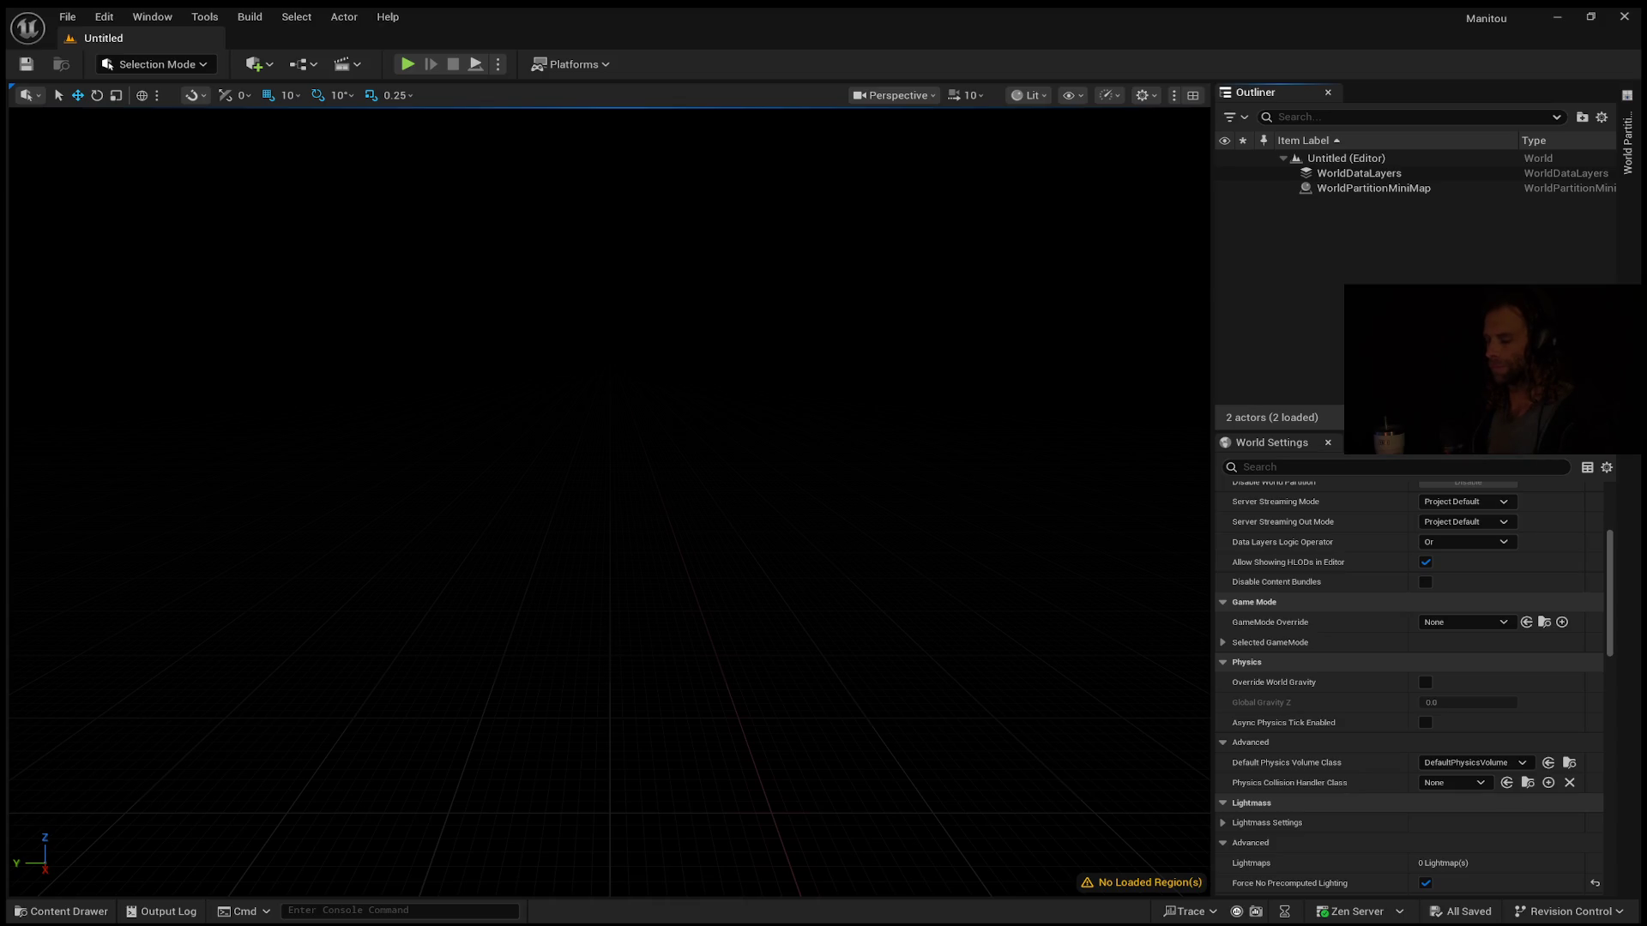
left_click_drag(793, 518, 793, 518)
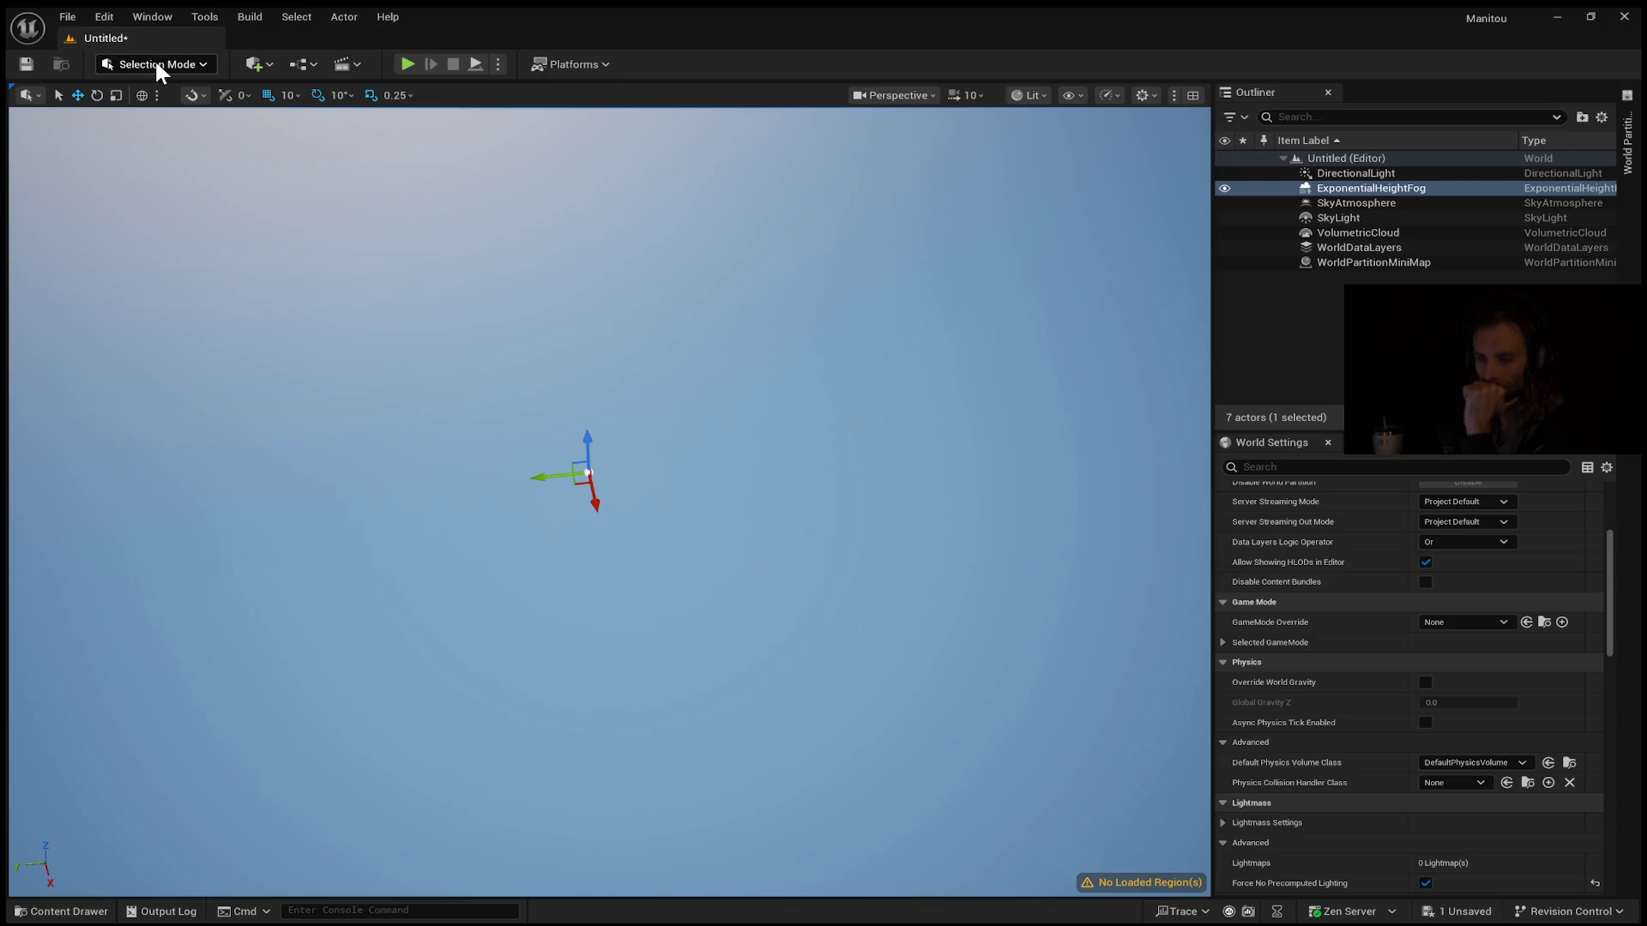
key("shift+2")
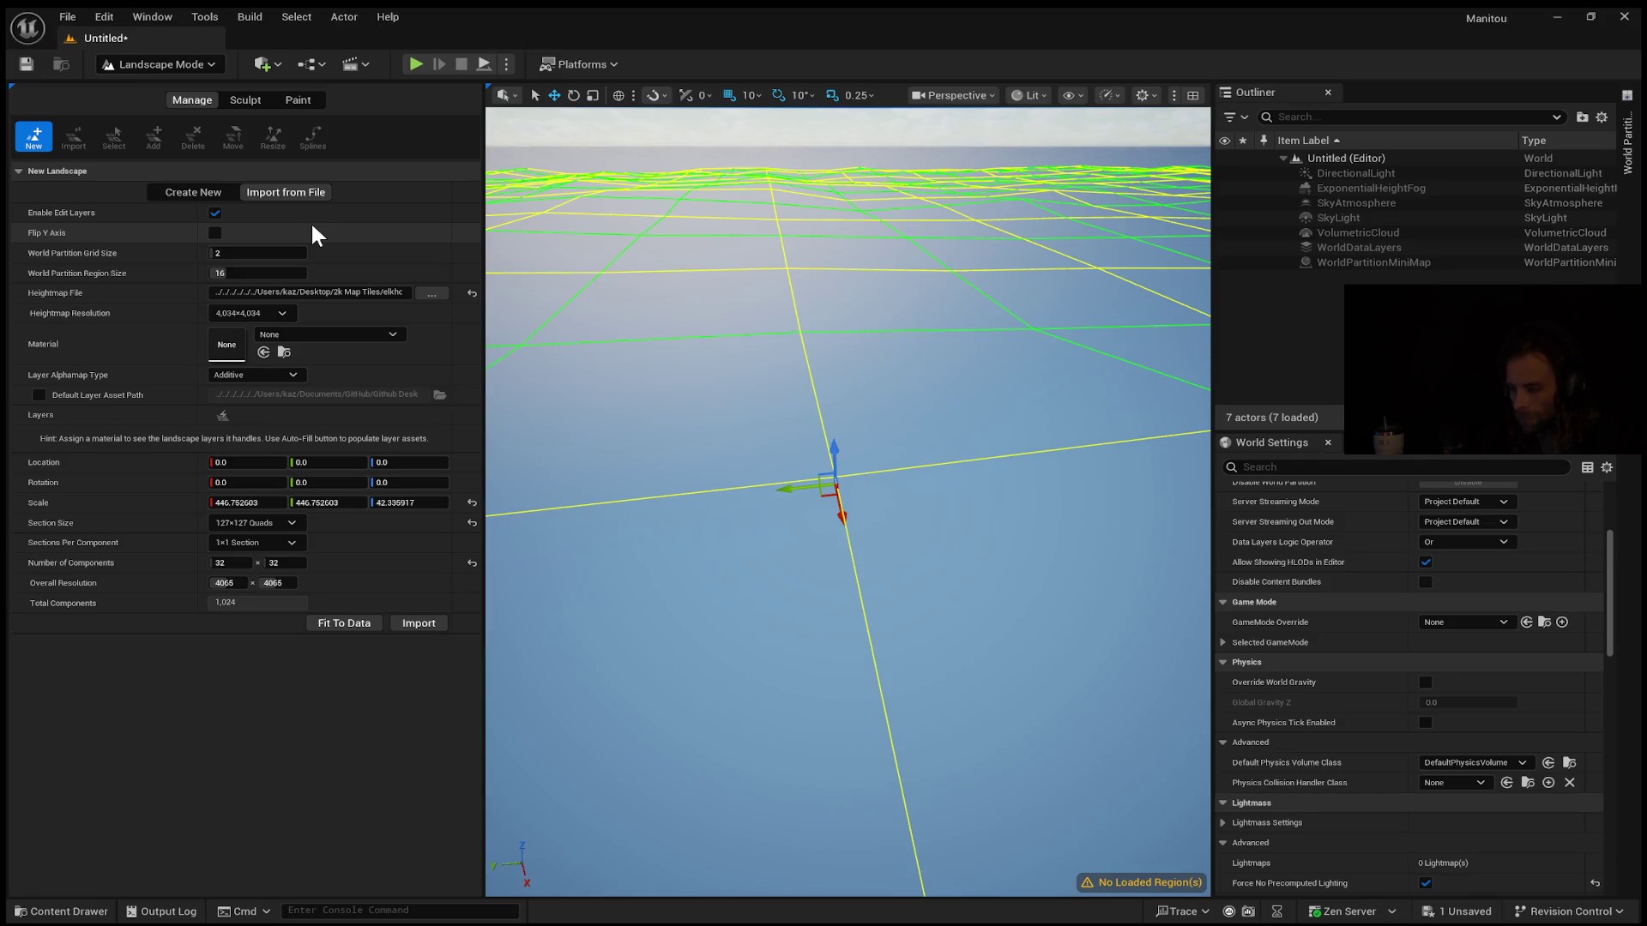
Set the World Partition Grid Size to 4 in the import settings
left_click(407, 502)
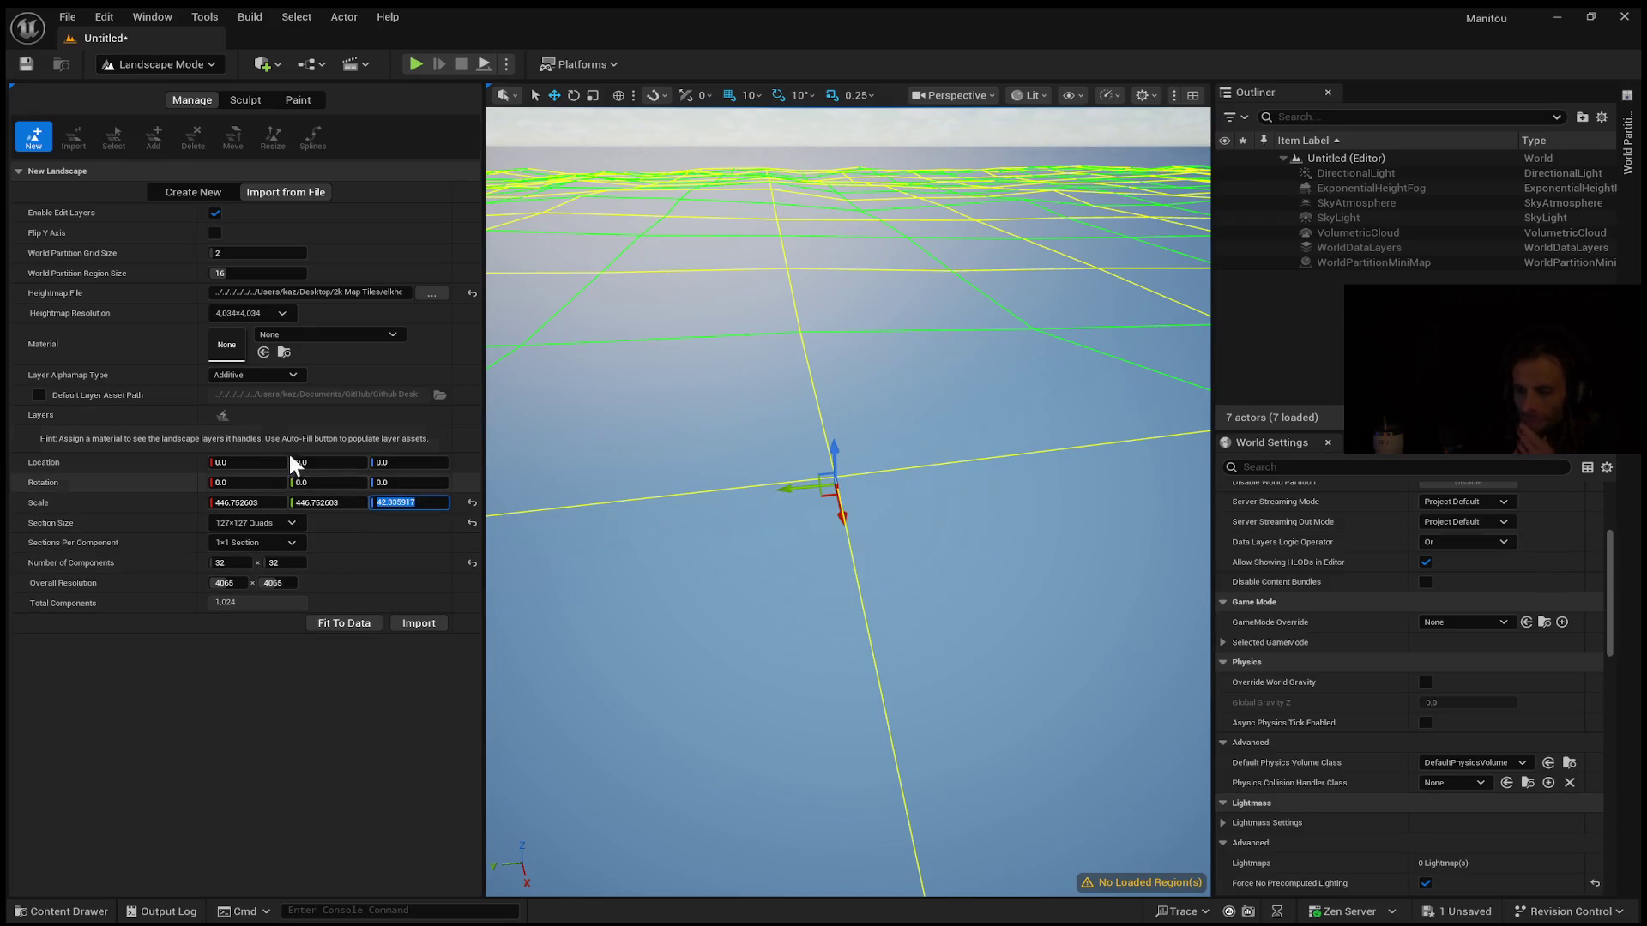
left_click(257, 253)
type("3")
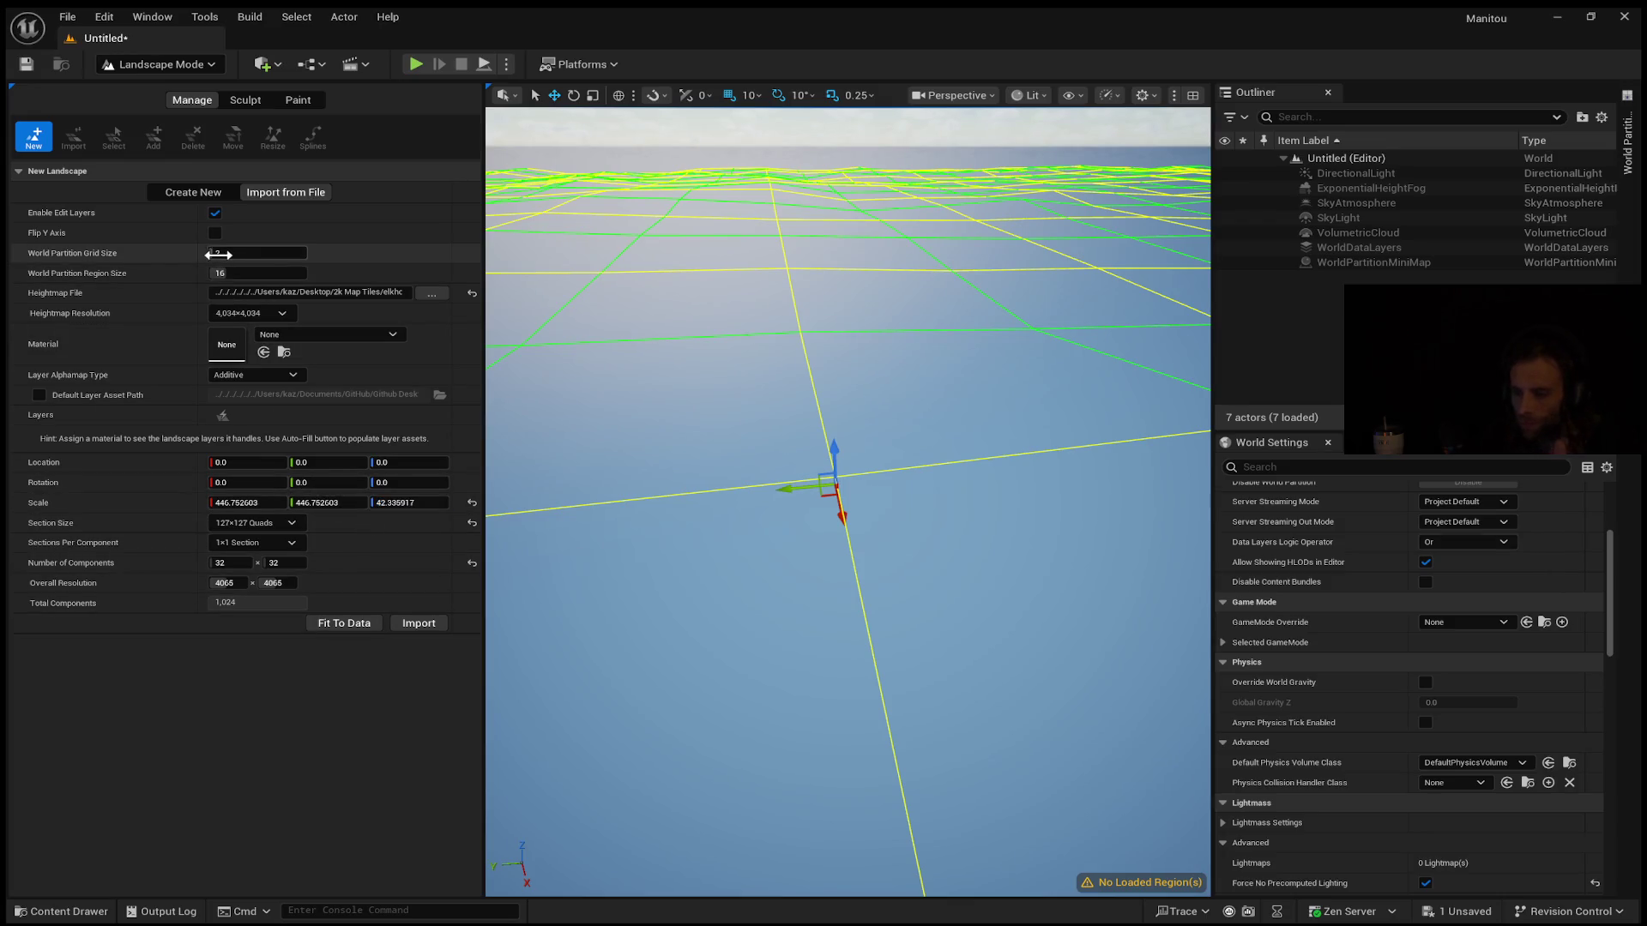
type("4")
key("Return")
Set the World Partition Region Size to 4 and survey the landscape grid preview
scroll(847, 503, "down", 5)
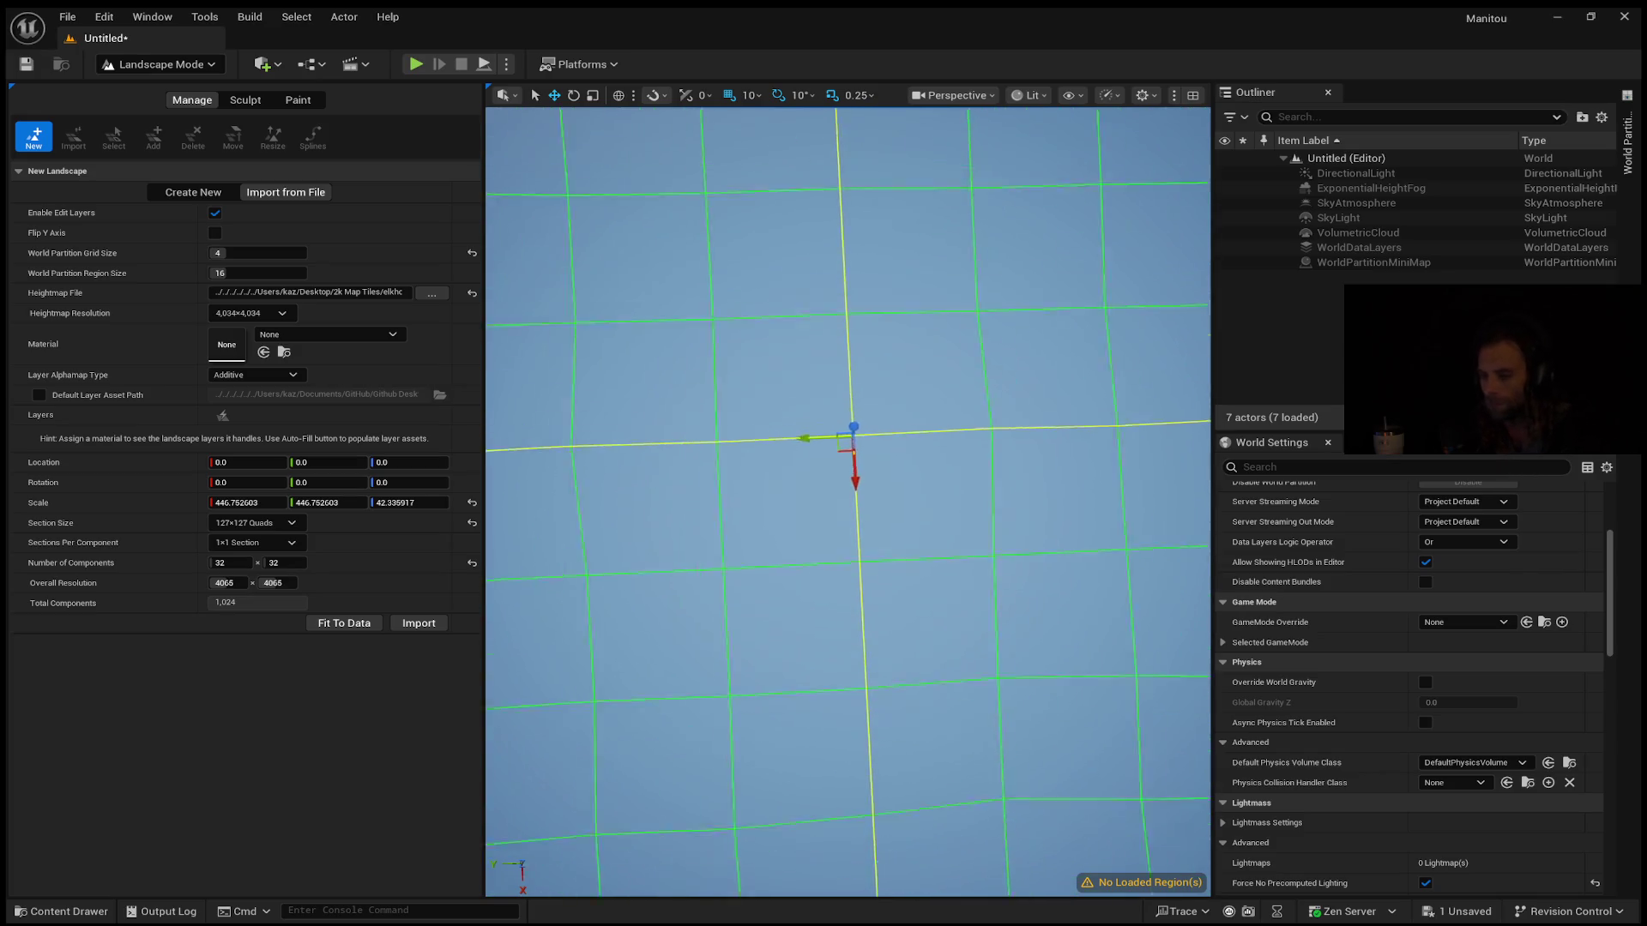
scroll(848, 502, "down", 10)
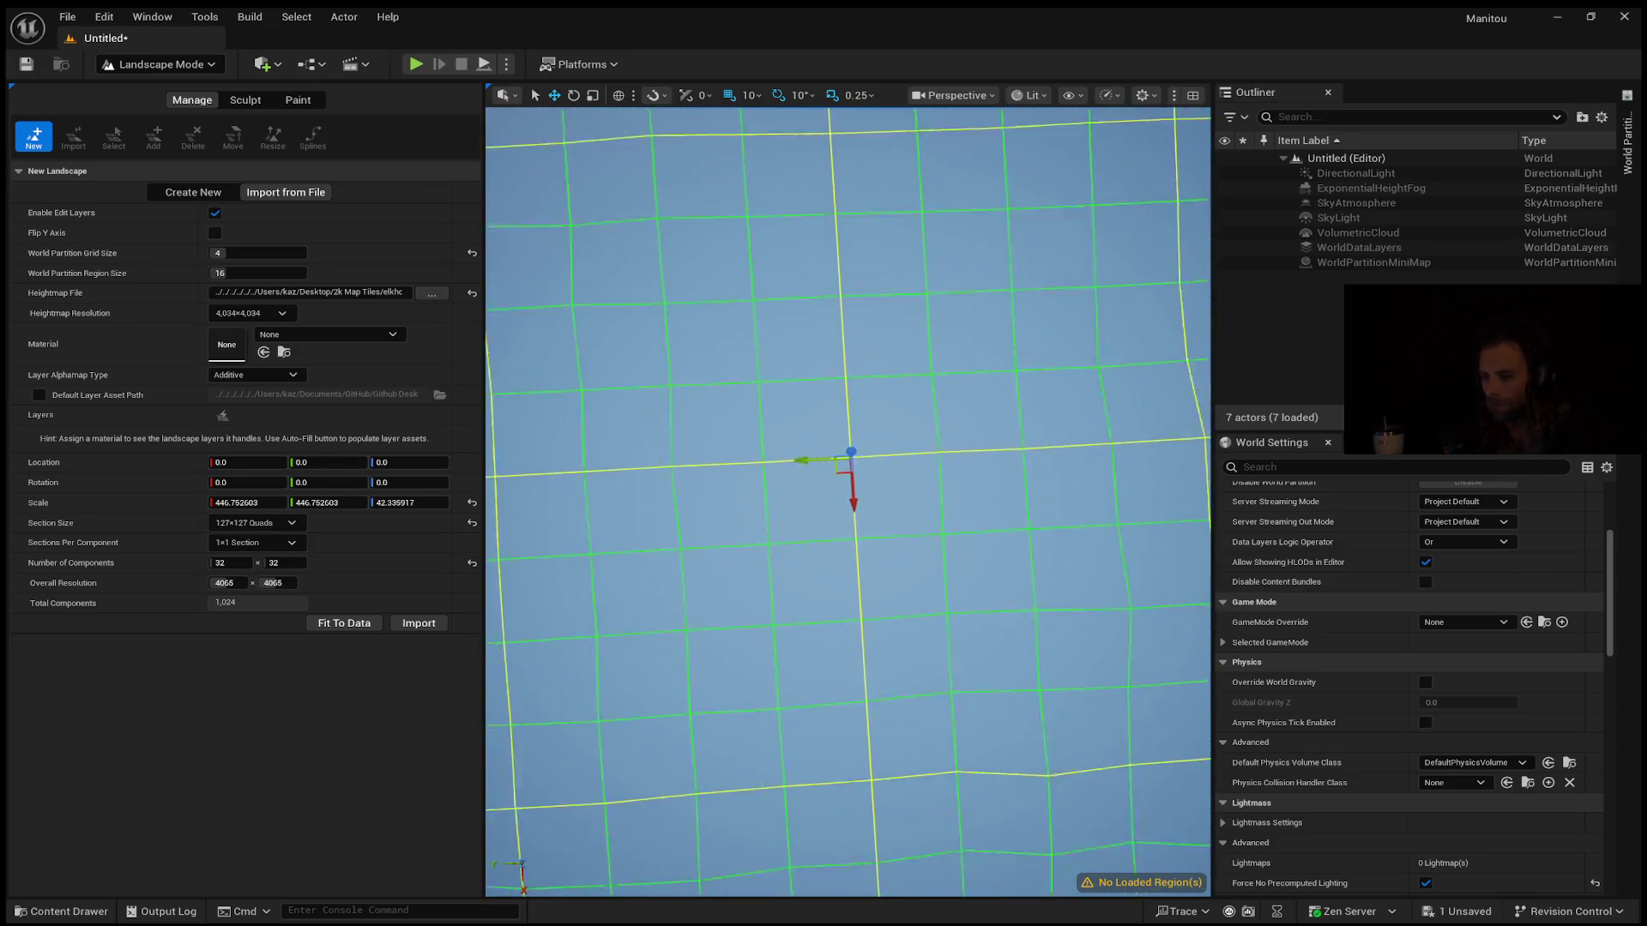
mouse_move(258, 273)
left_mouse_down()
mouse_move(283, 272)
mouse_move(233, 272)
left_mouse_up()
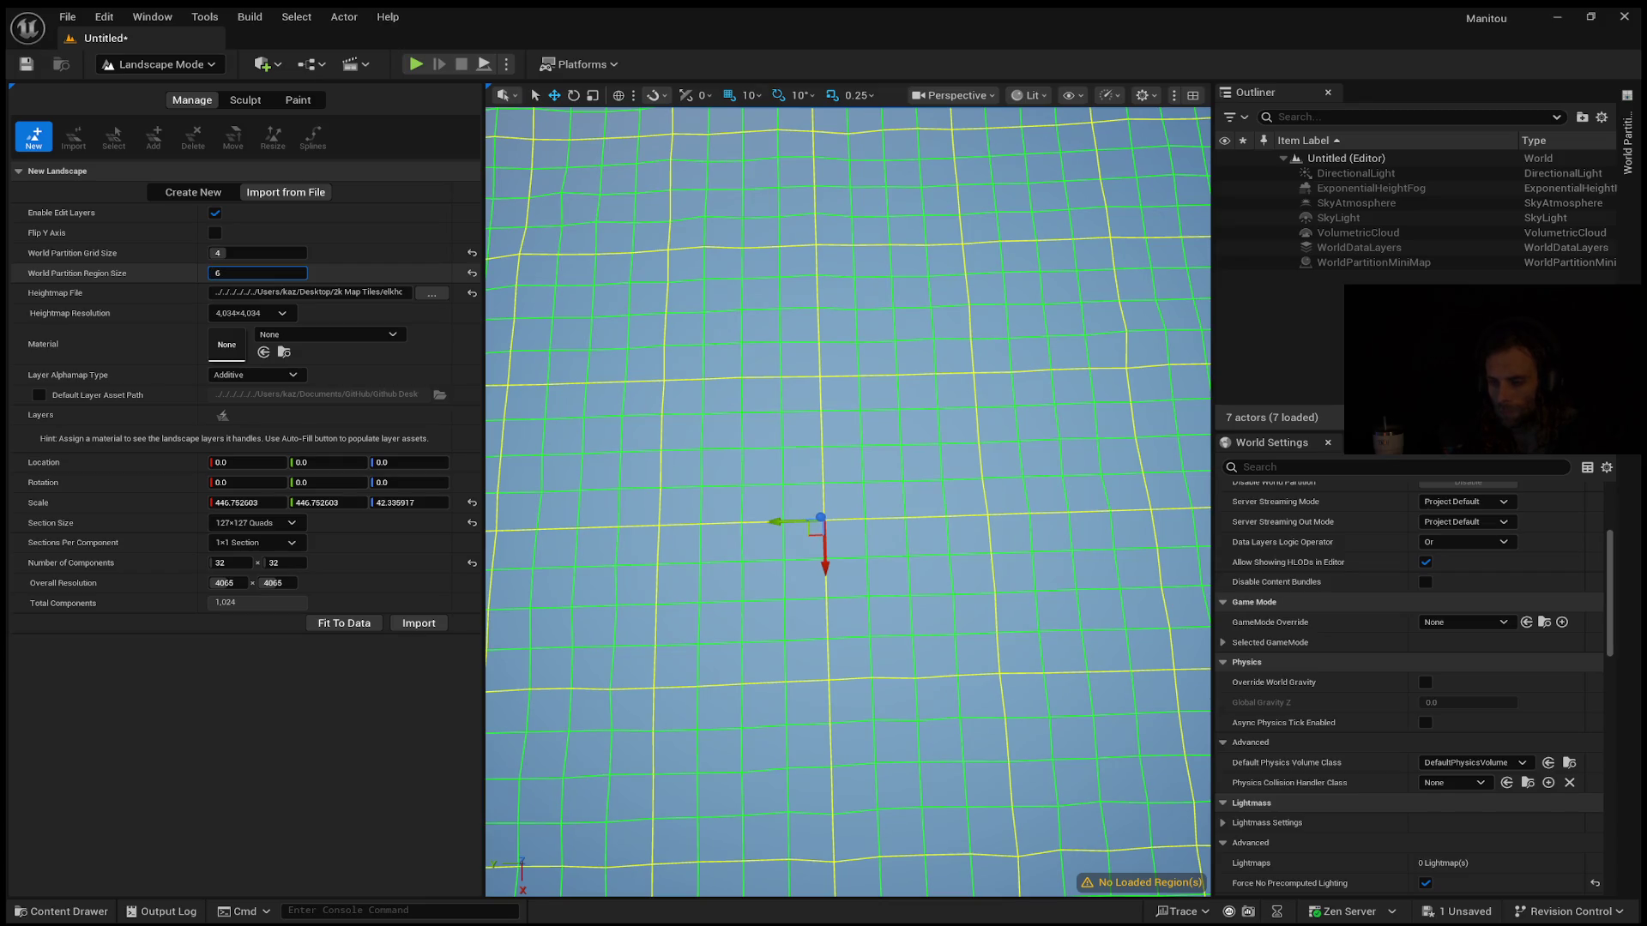
mouse_move(582, 540)
left_mouse_down()
mouse_move(592, 514)
mouse_move(592, 566)
left_mouse_up()
left_click_drag(693, 611, 693, 610)
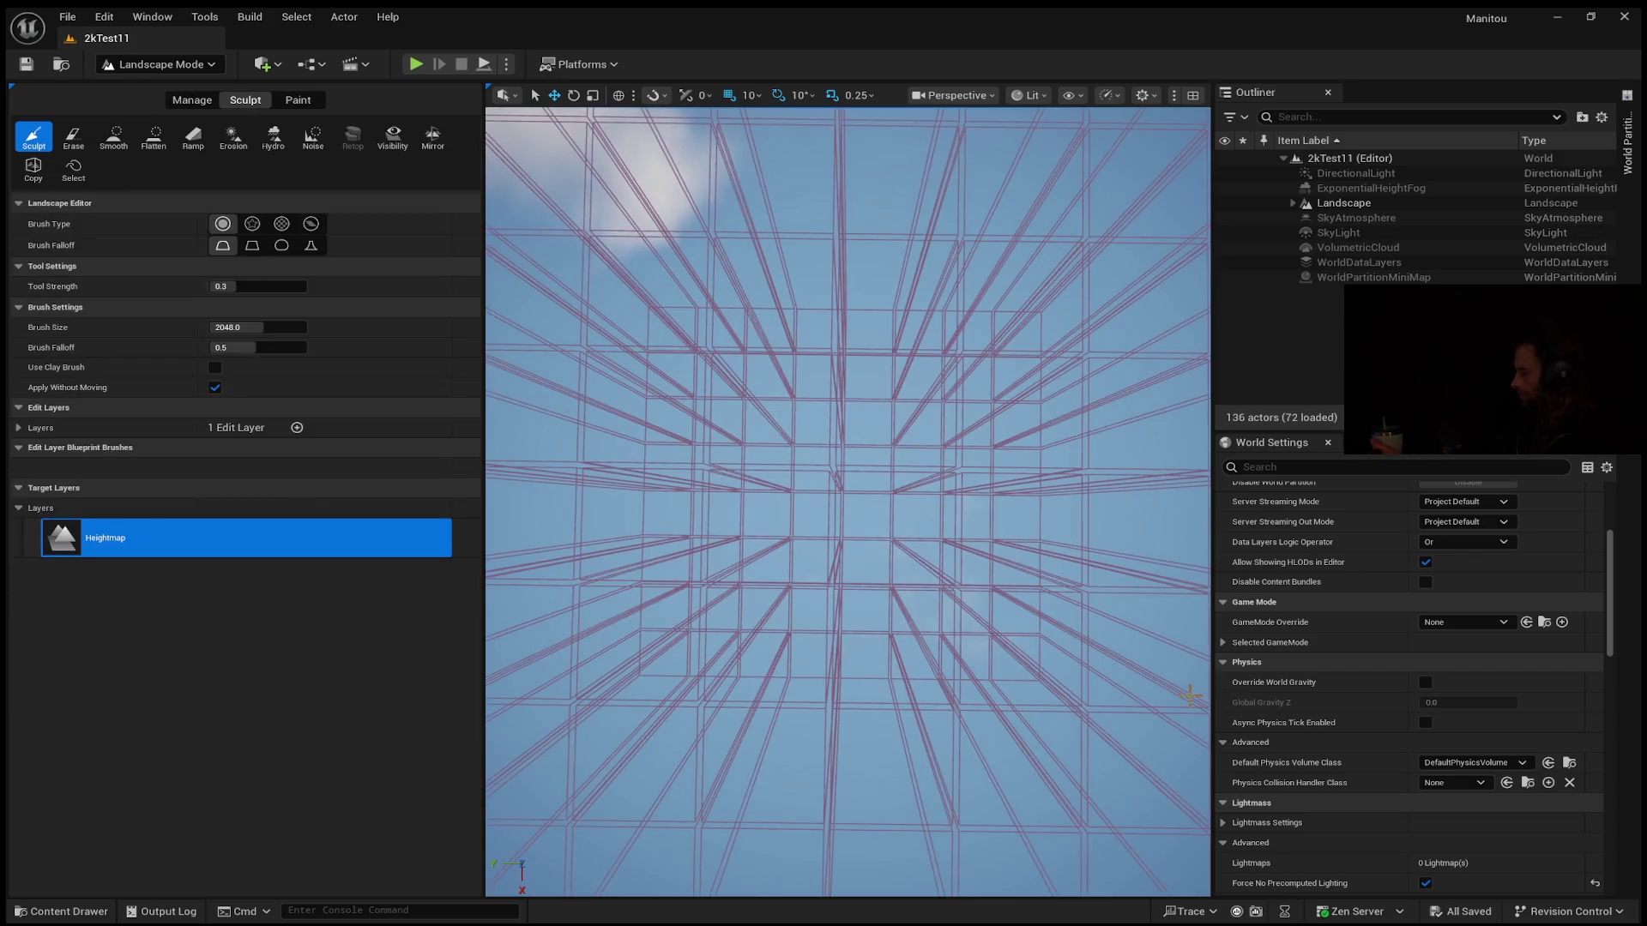
Turn the view over the 2kTest11 landscape's tile outlines
left_click_drag(729, 541, 728, 540)
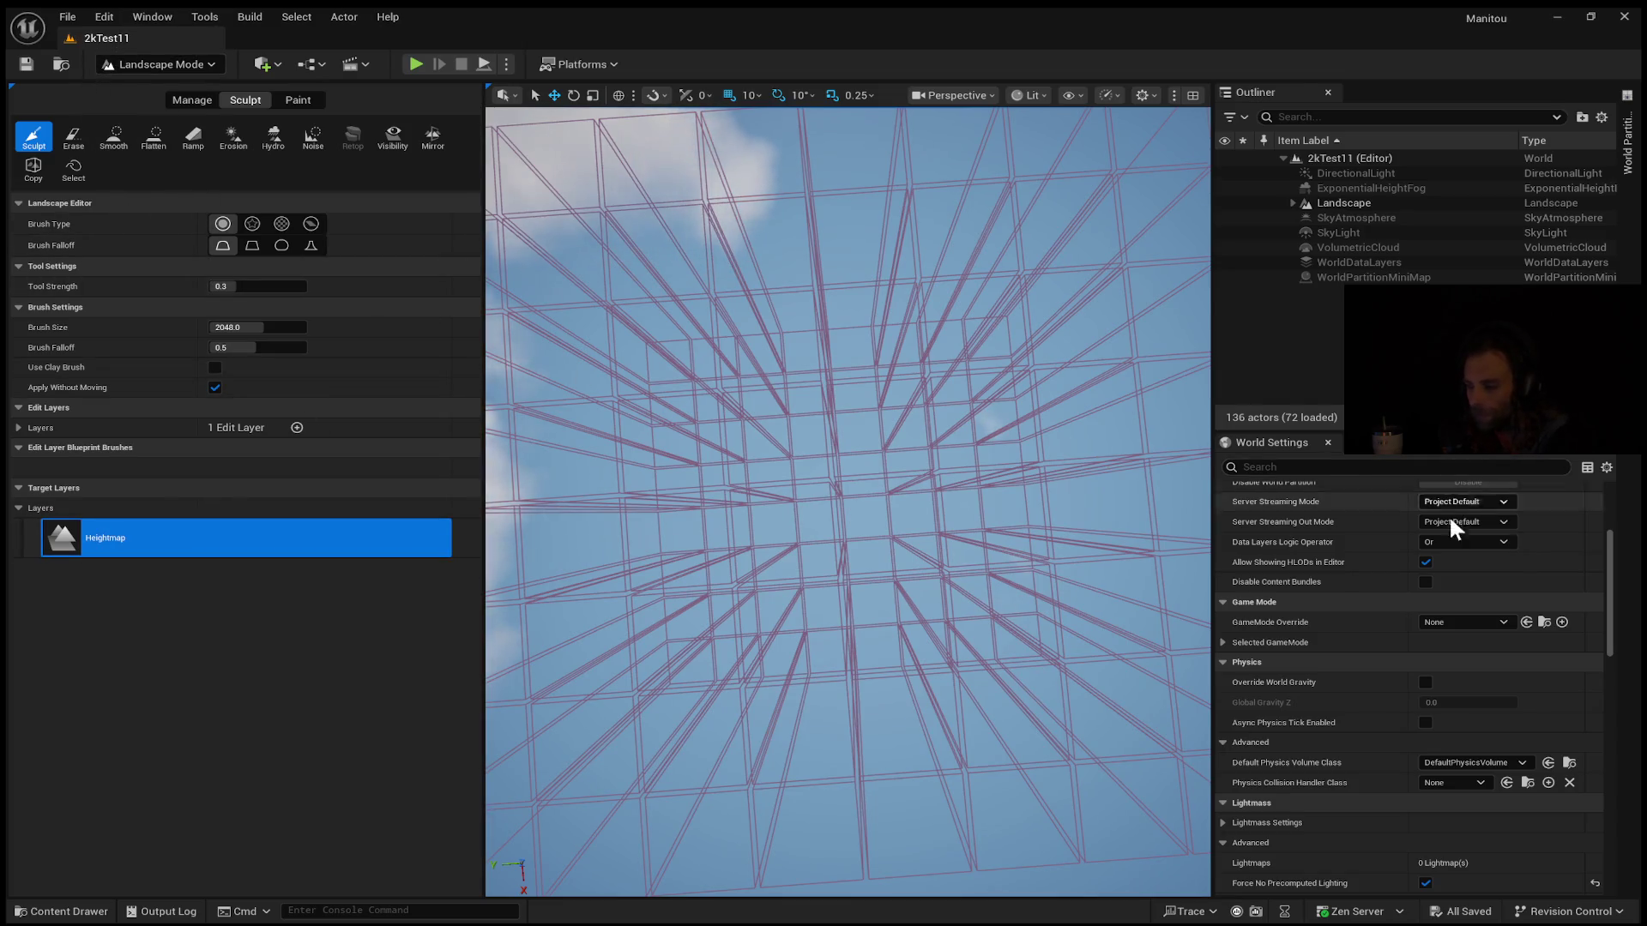
Uncheck Enable Streaming in World Settings so the whole 2kTest11 landscape loads
scroll(1424, 538, "up", 4)
scroll(1423, 529, "up", 1)
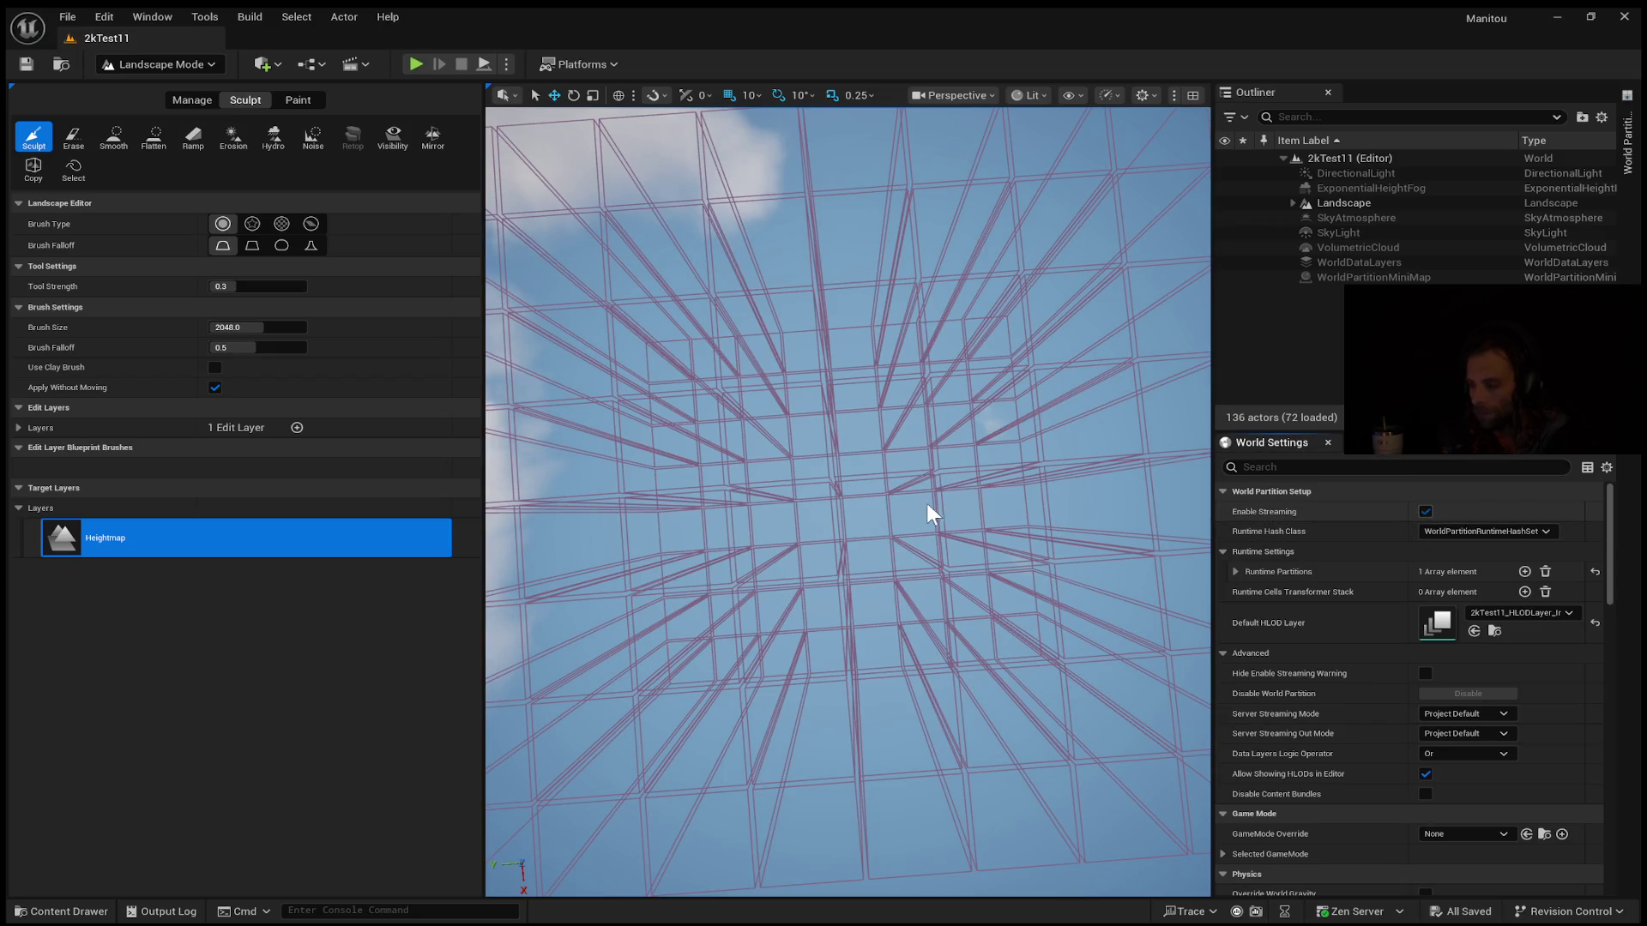
left_click(1426, 511)
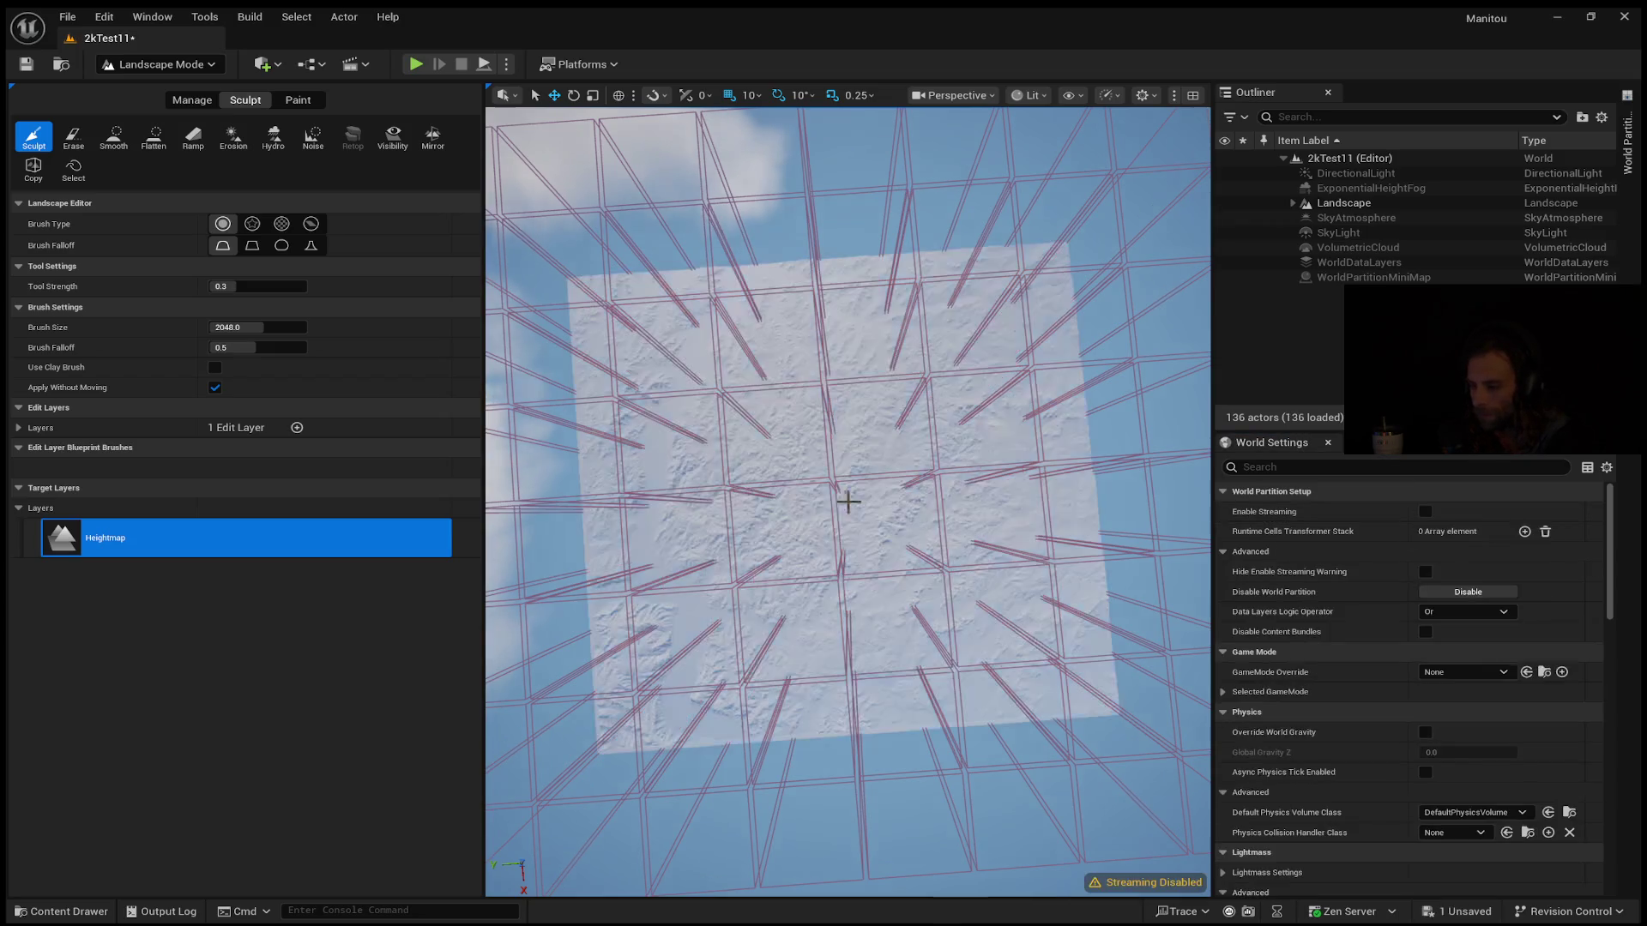
Sweep the view over the terrain checking for seams, then enter Landscape Mode in the new level
scroll(834, 503, "up", 5)
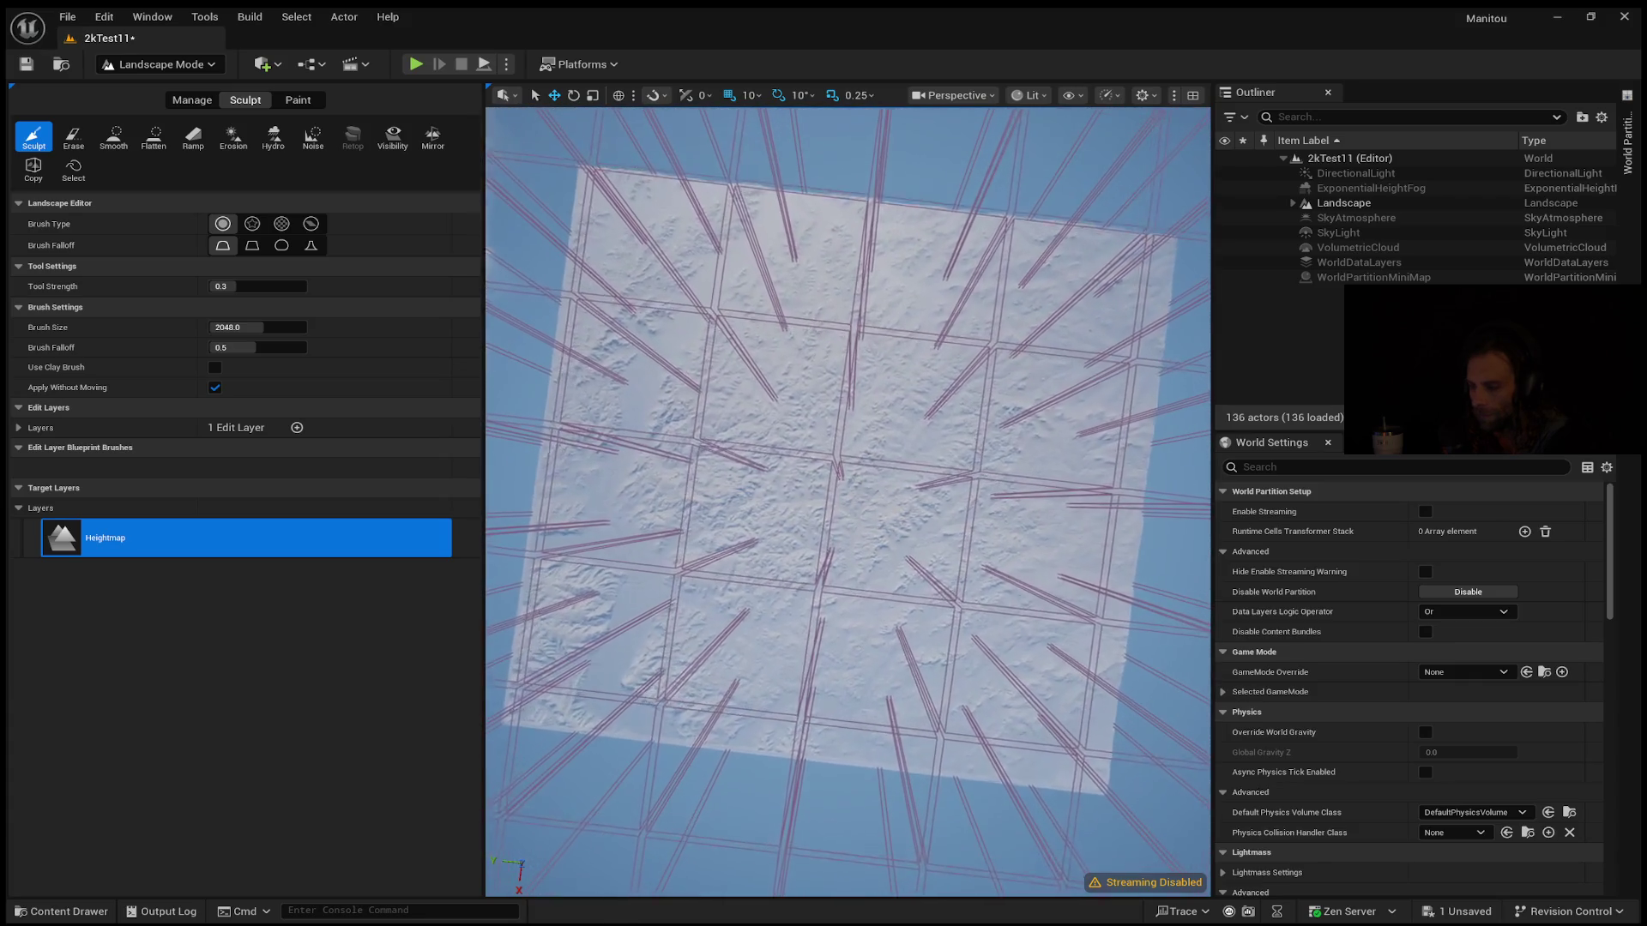
scroll(847, 502, "up", 8)
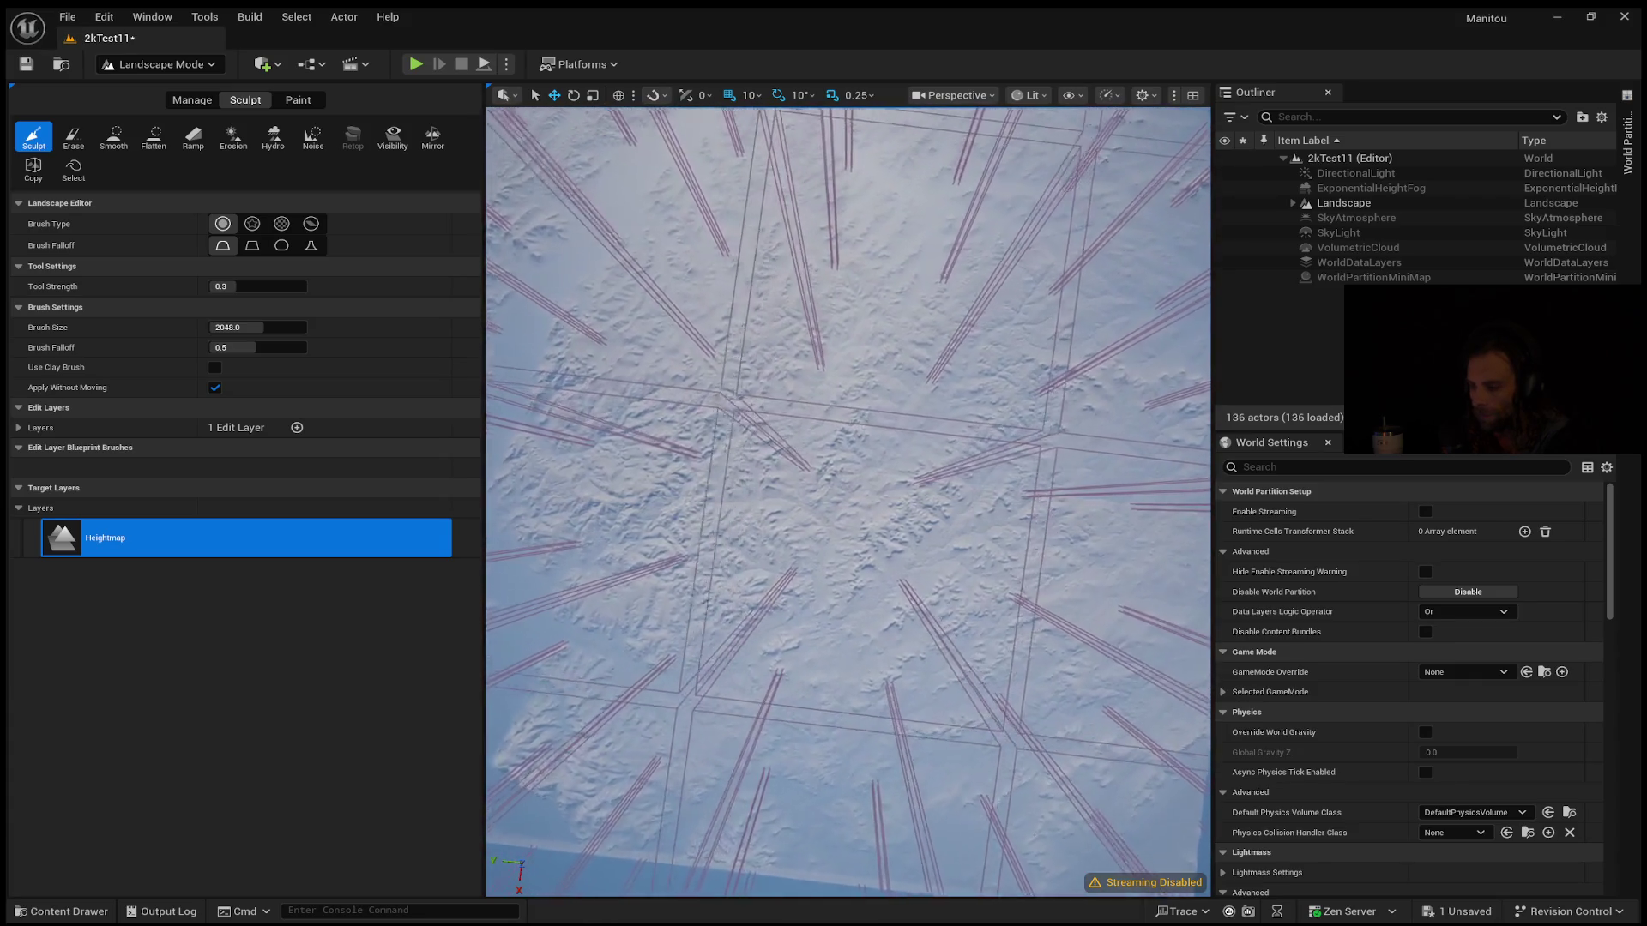
scroll(847, 502, "up", 8)
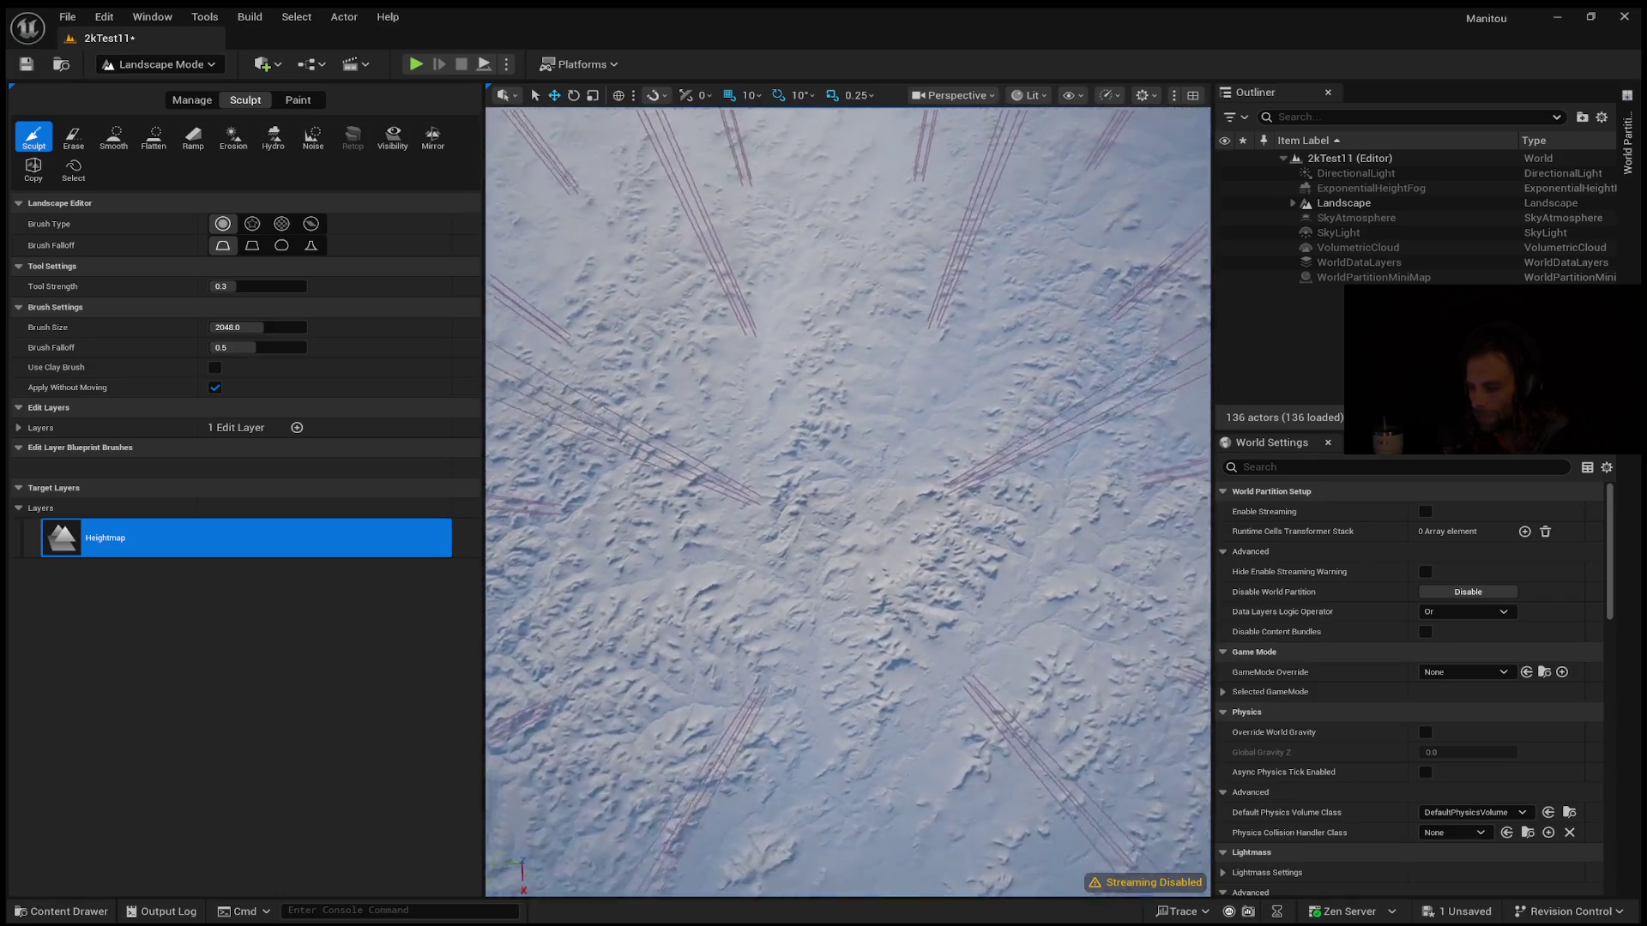
left_click_drag(847, 502, 848, 420)
scroll(848, 502, "up", 10)
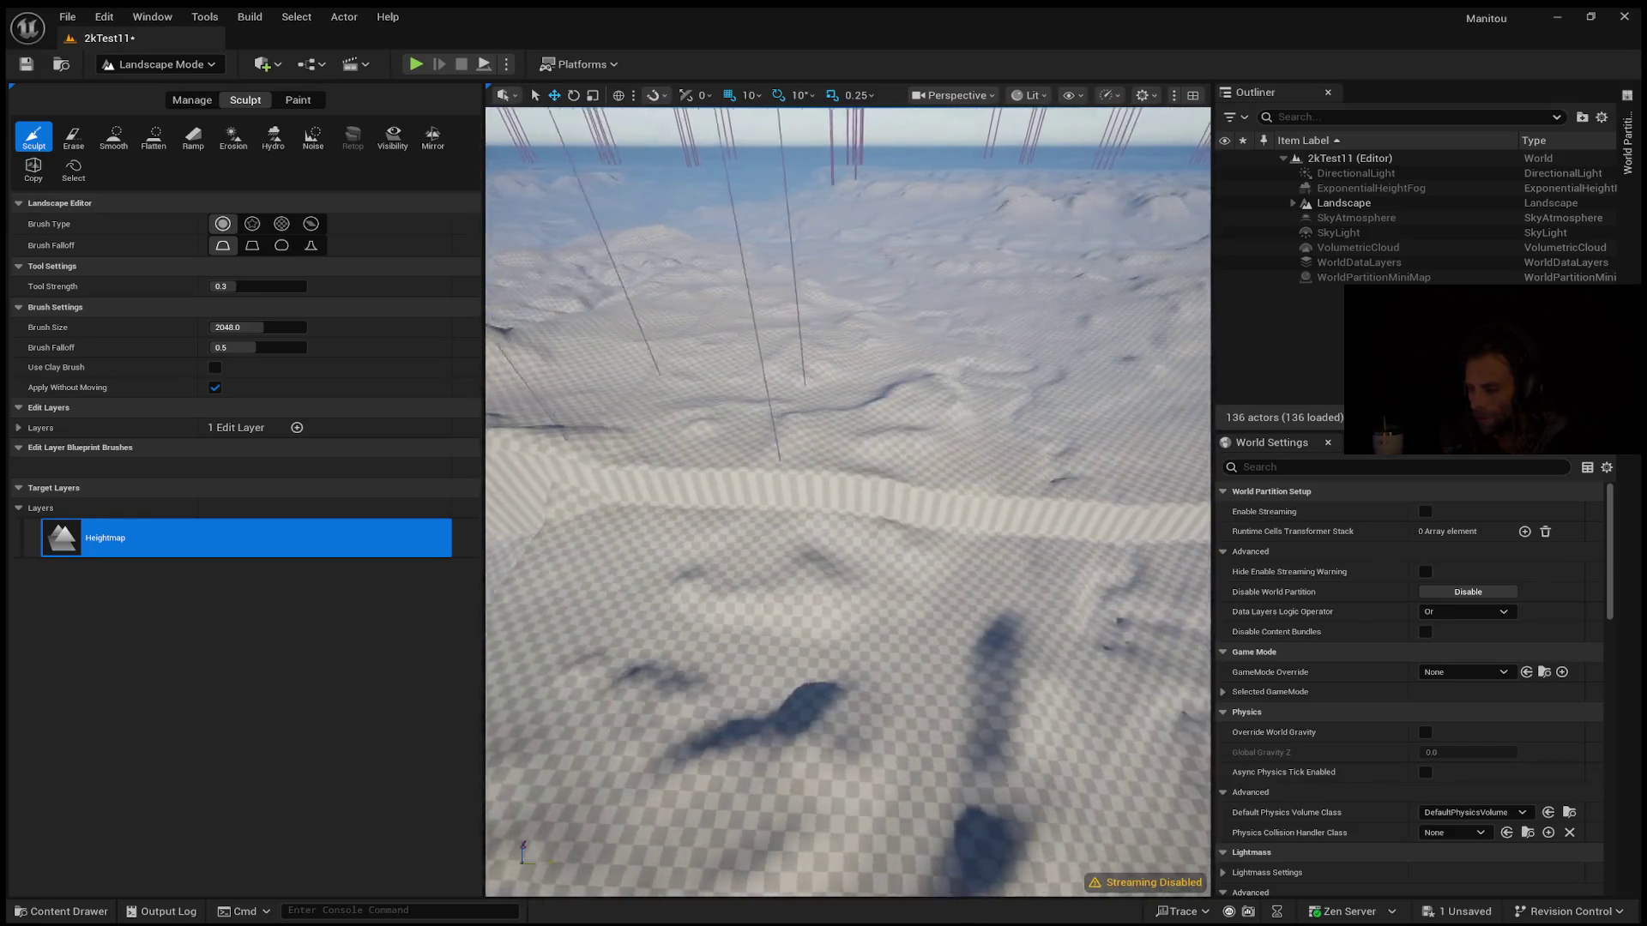
mouse_move(848, 502)
left_mouse_down()
mouse_move(848, 527)
mouse_move(848, 494)
left_mouse_up()
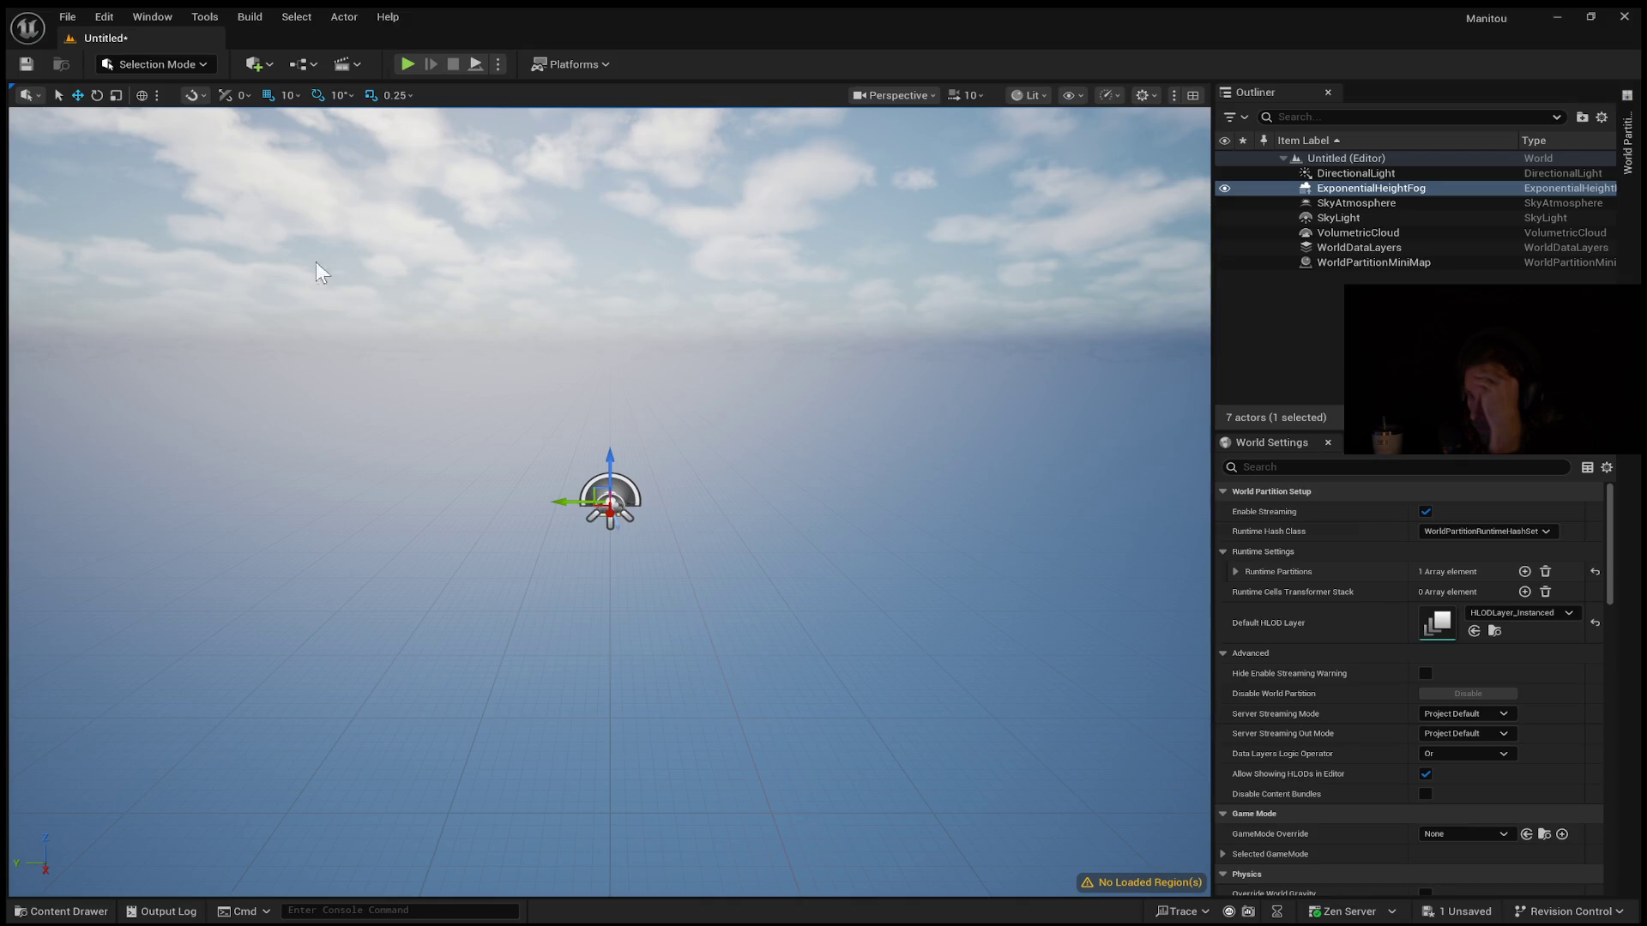
key("shift+2")
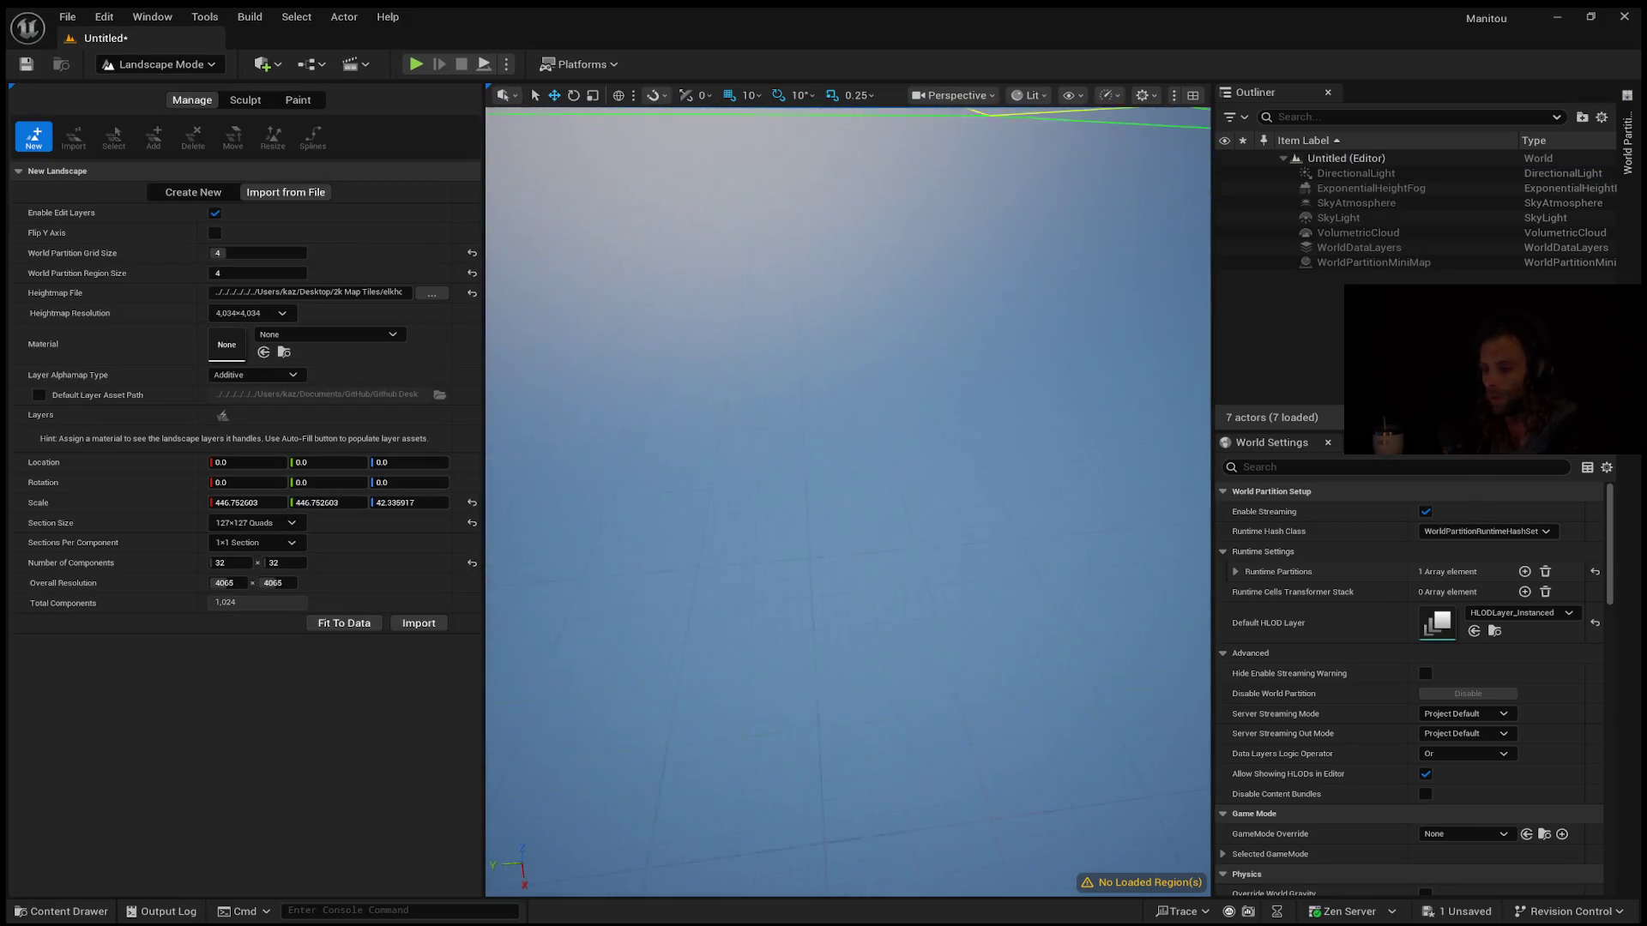
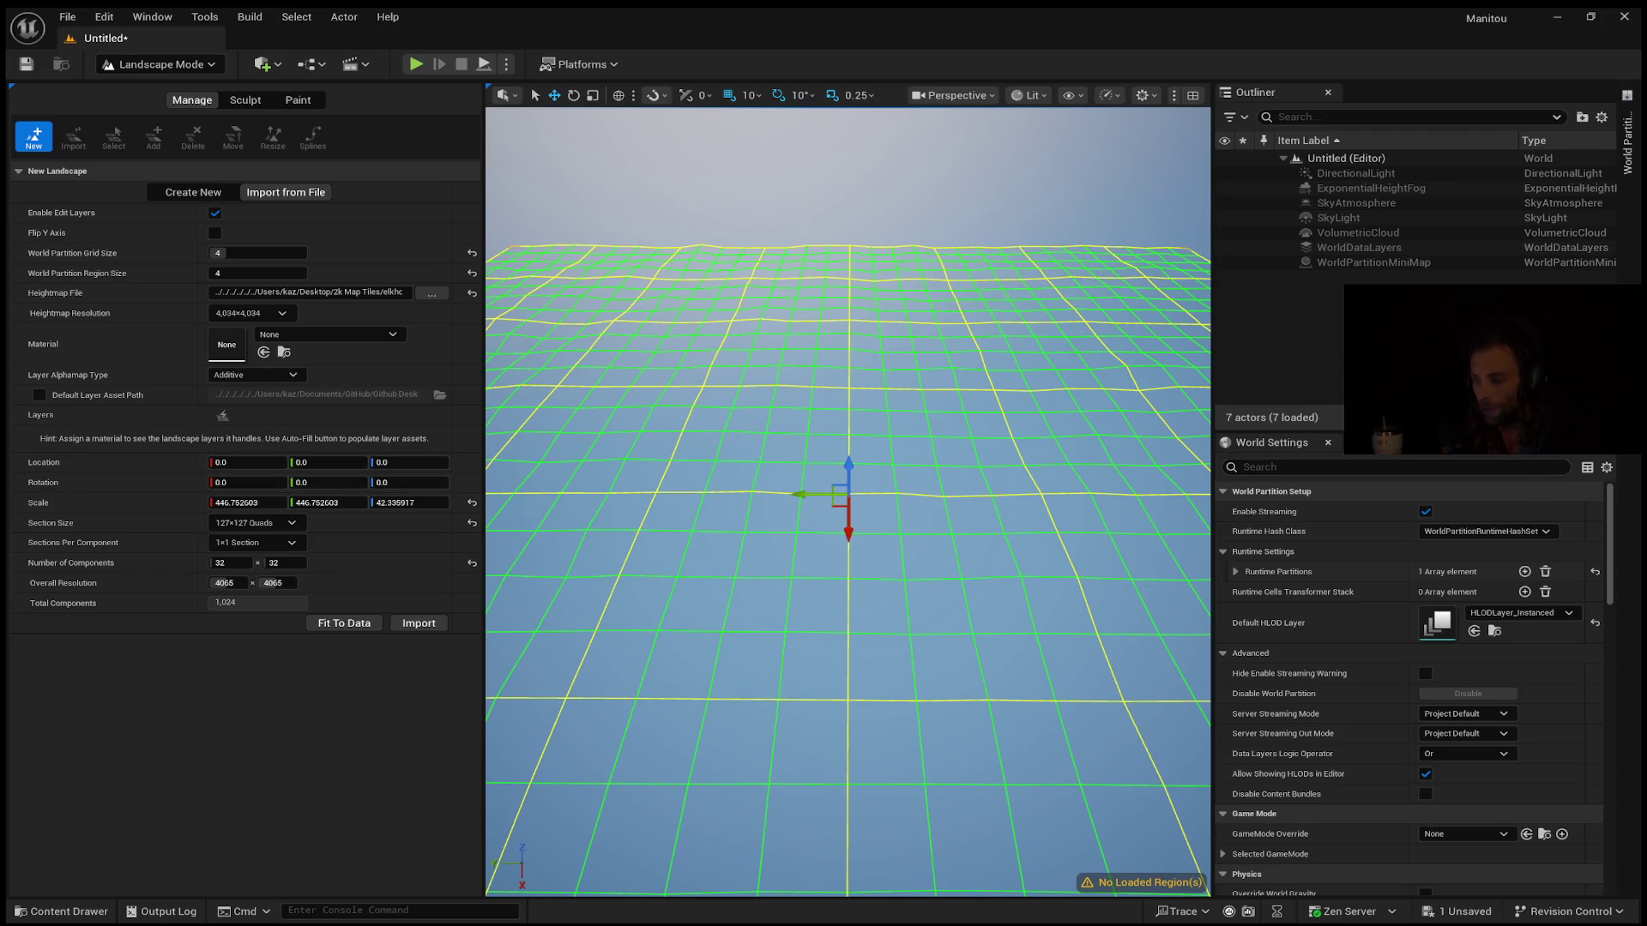
Enter 450 as the landscape import's Y scale so X and Y both read 450
left_click(333, 503)
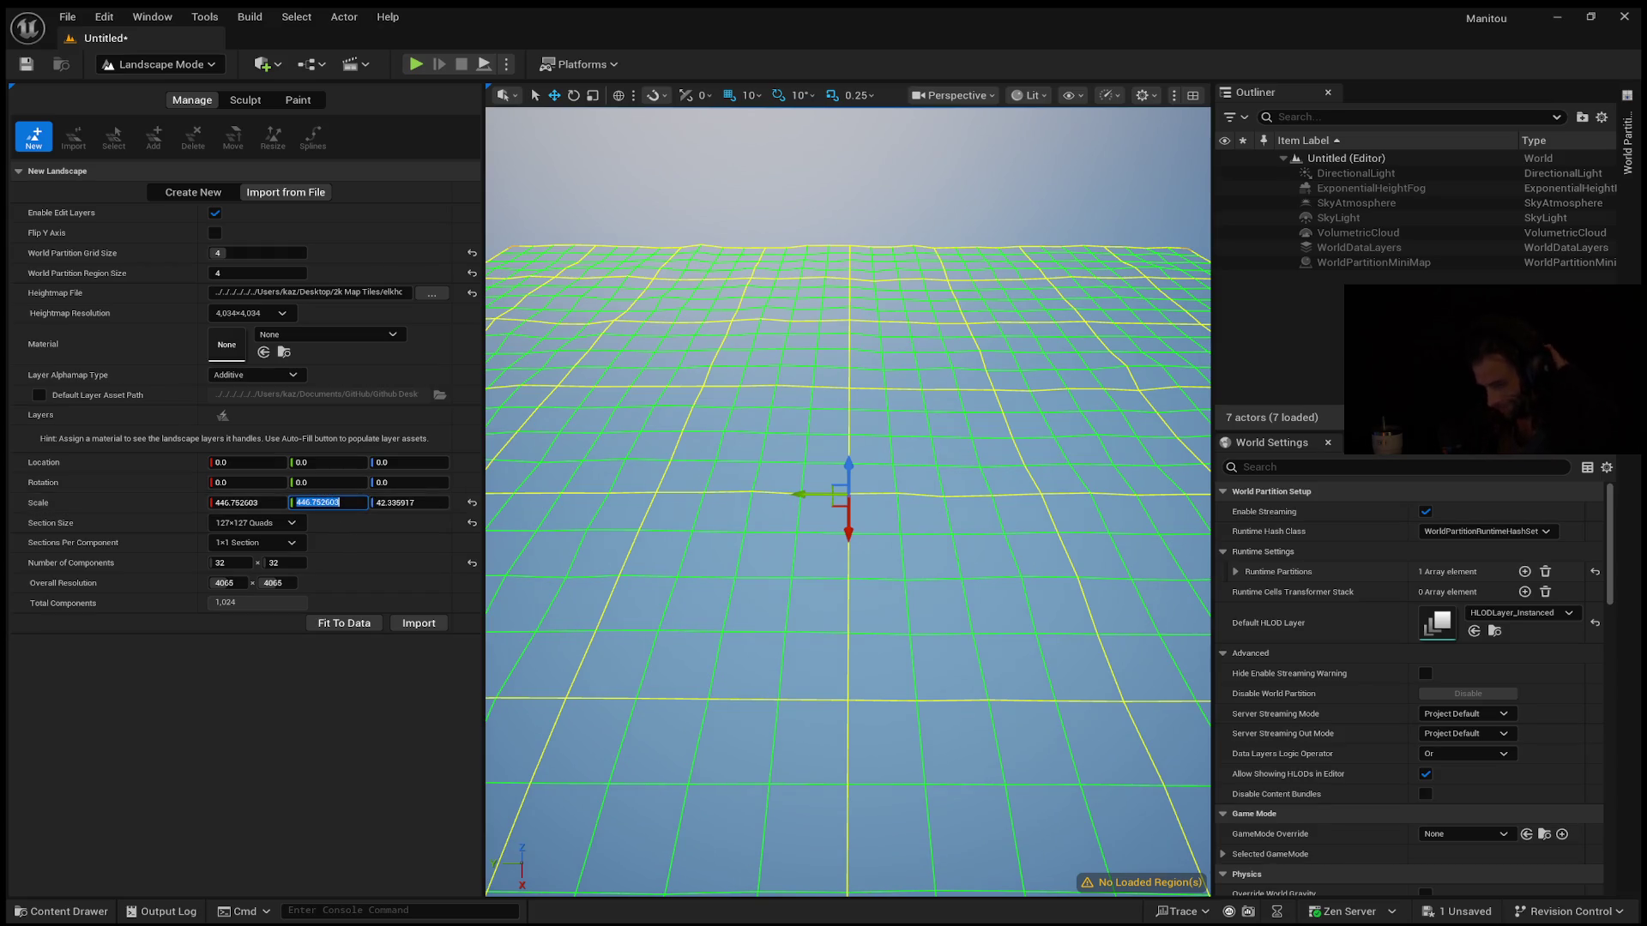
type("450")
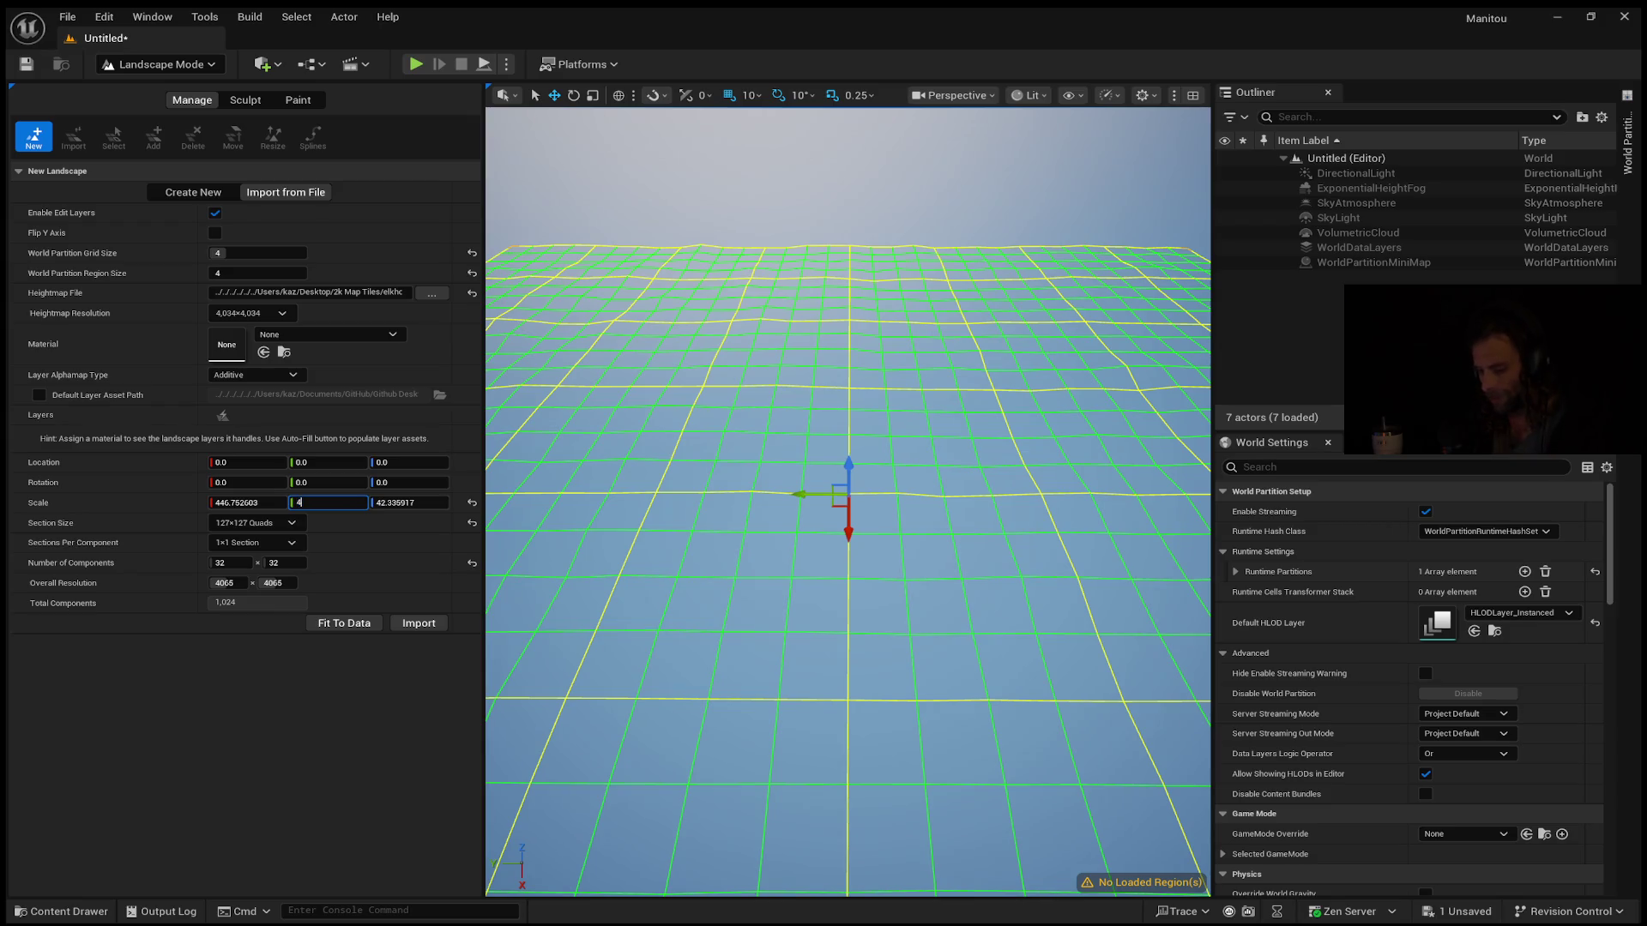
key("Return")
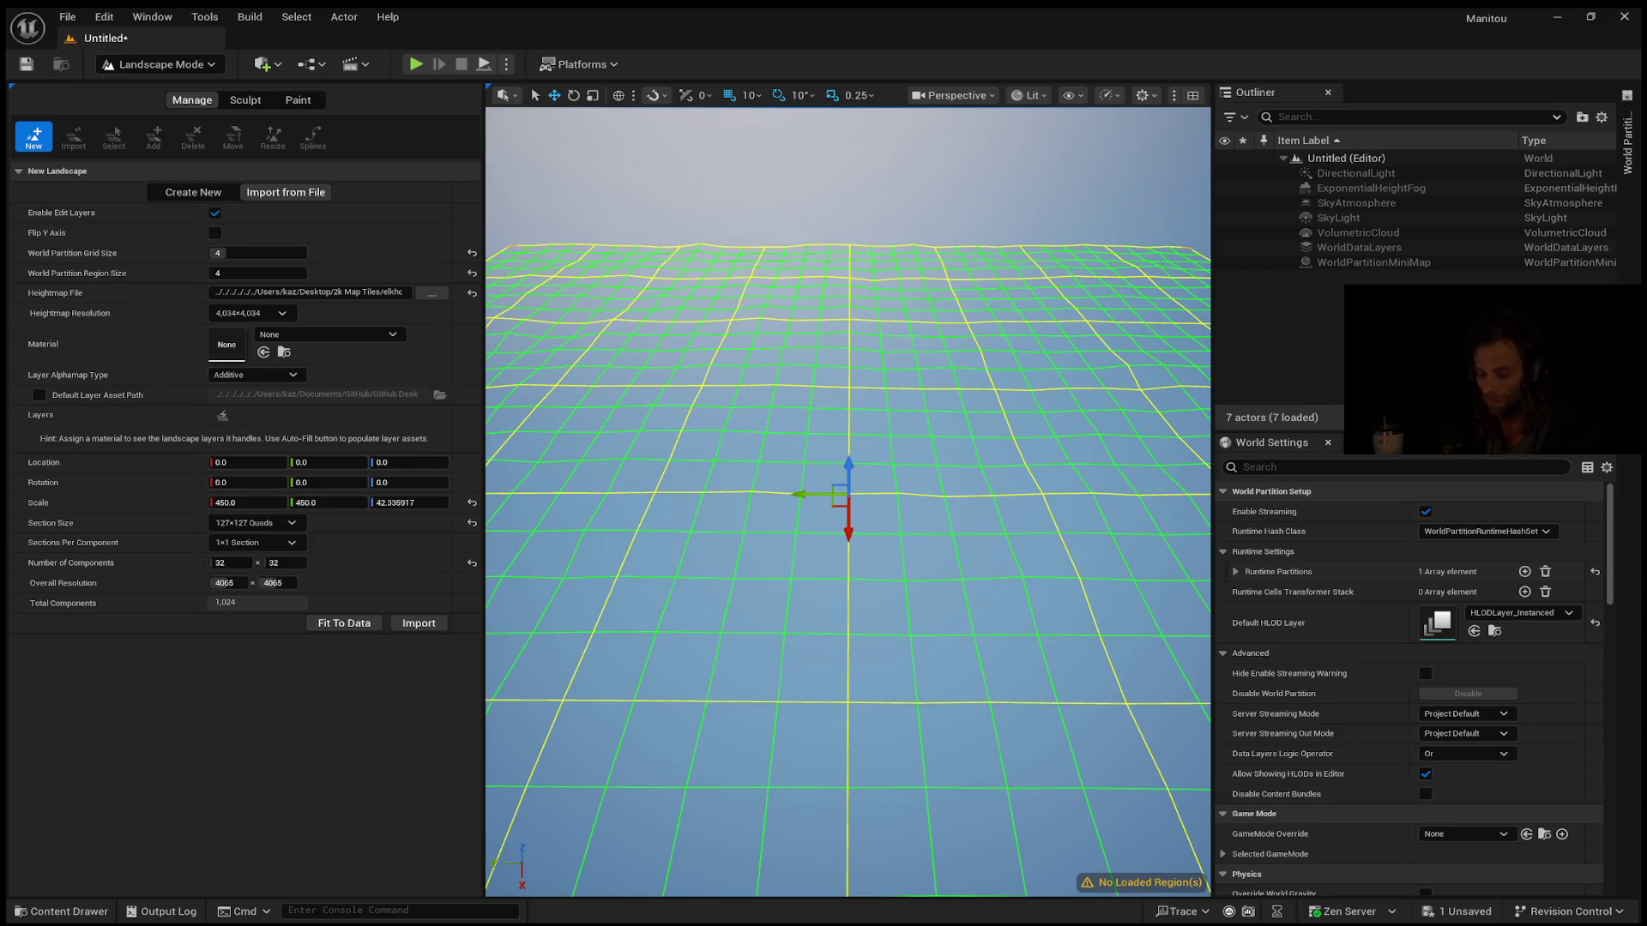
Set the landscape import's Z scale to 9.65
left_click(410, 503)
type("9.65")
key("Return")
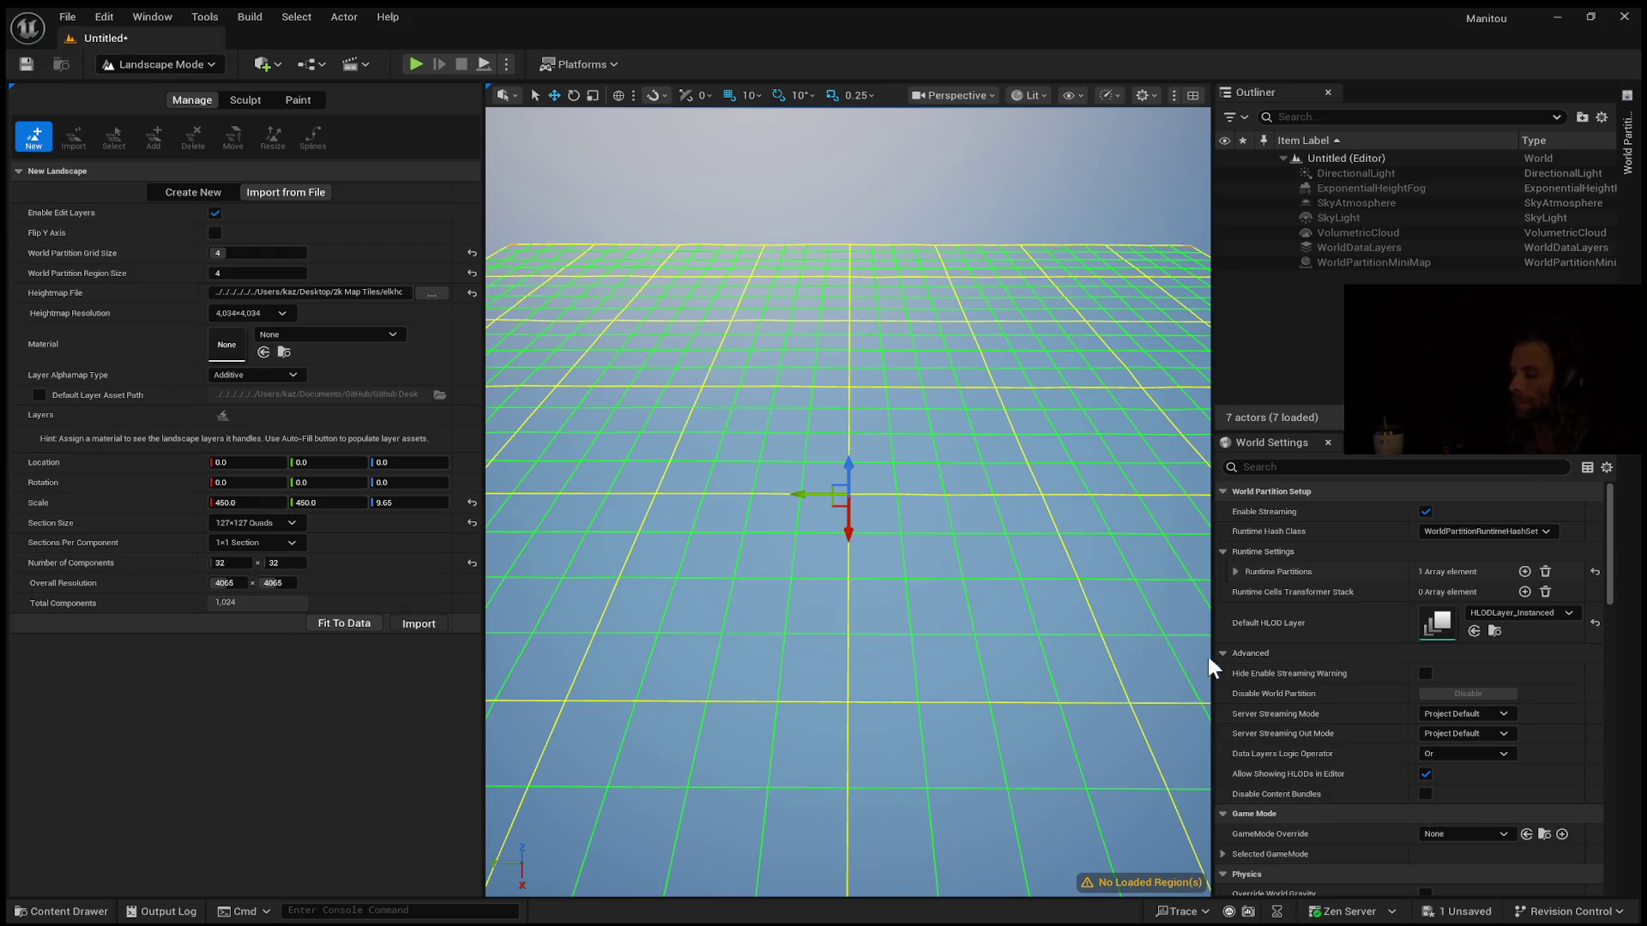
Set the World Partition region size to 16
left_click(231, 274)
type("5")
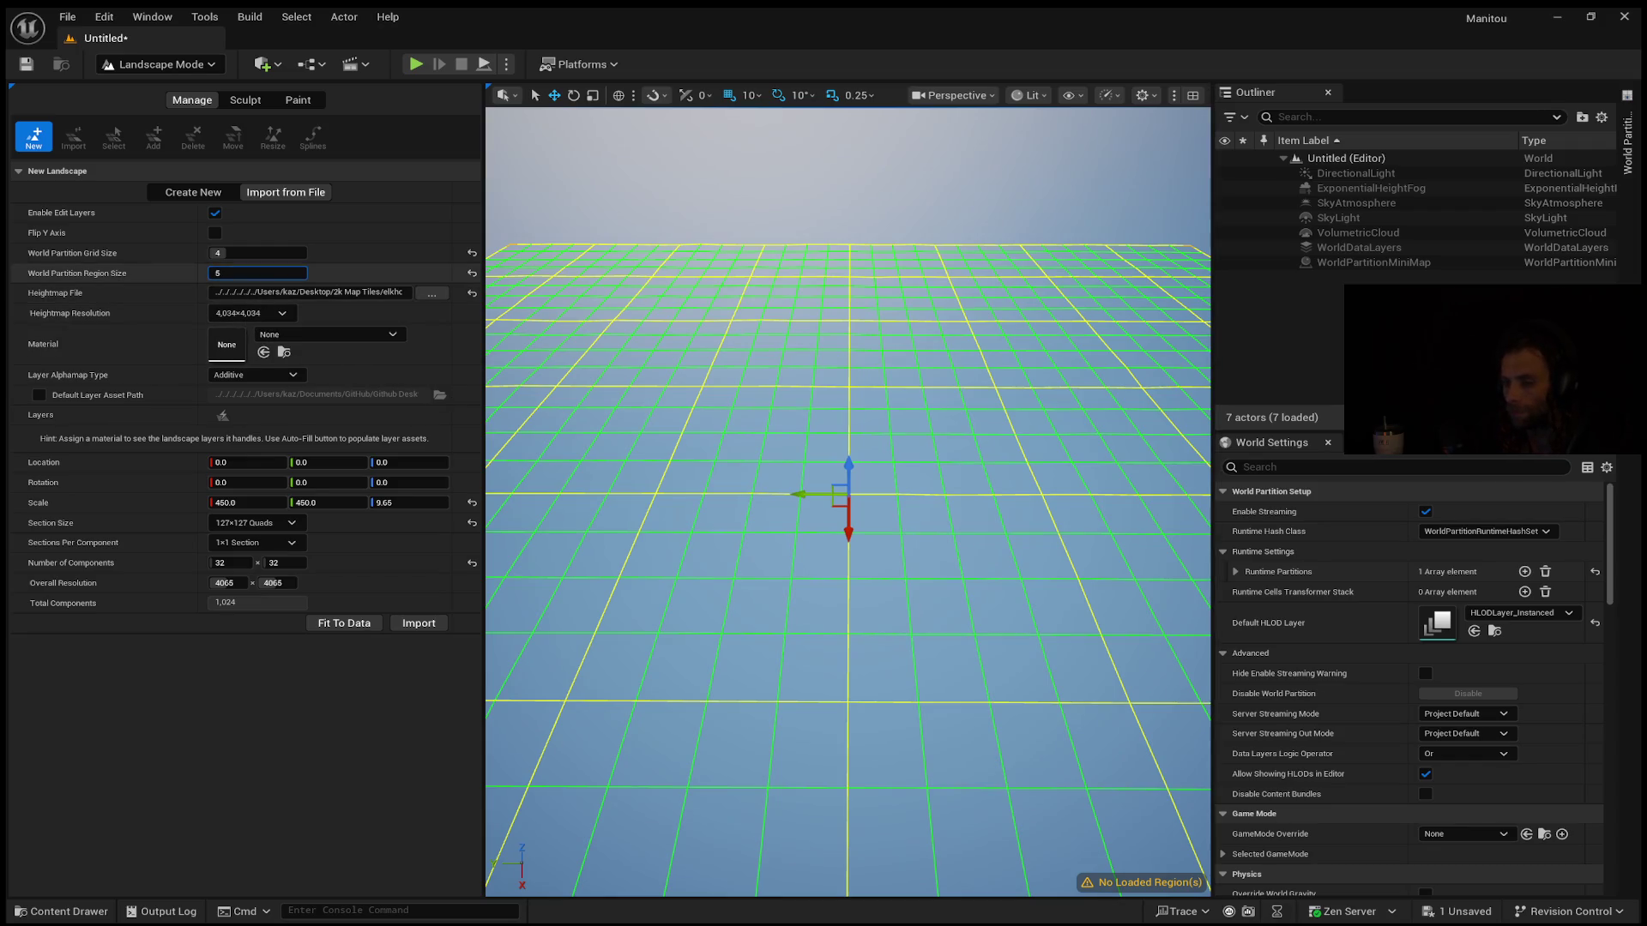
mouse_move(227, 273)
left_mouse_down()
mouse_move(288, 272)
mouse_move(249, 273)
left_mouse_up()
type("9")
key("Return")
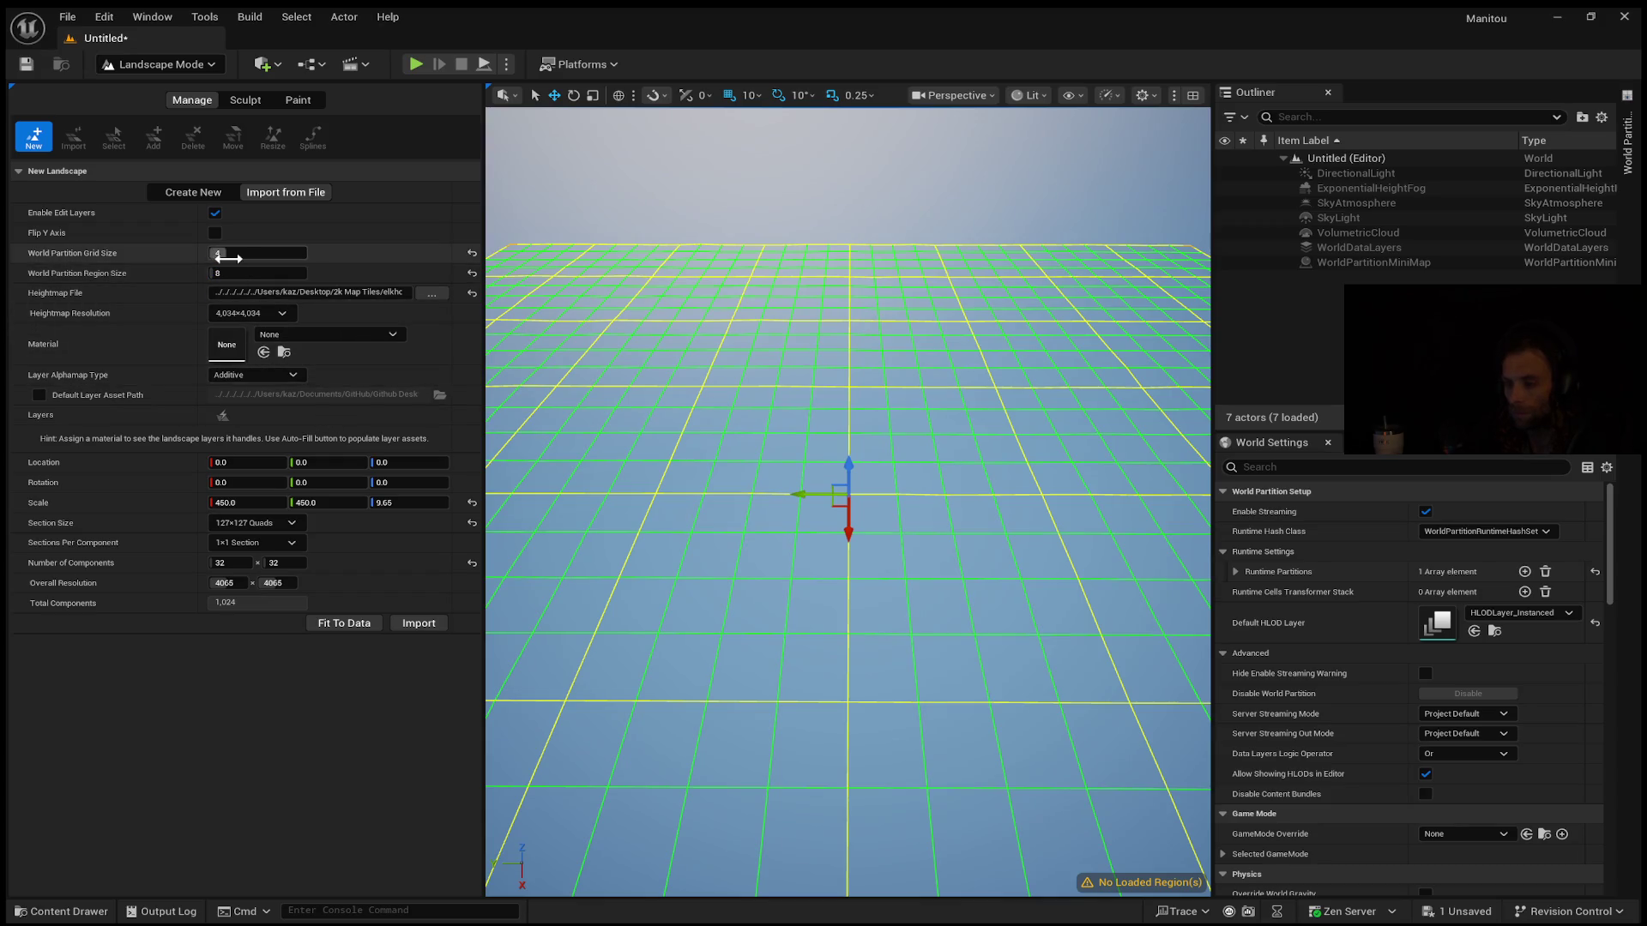
left_click(228, 272)
scroll(229, 273, "up", 2)
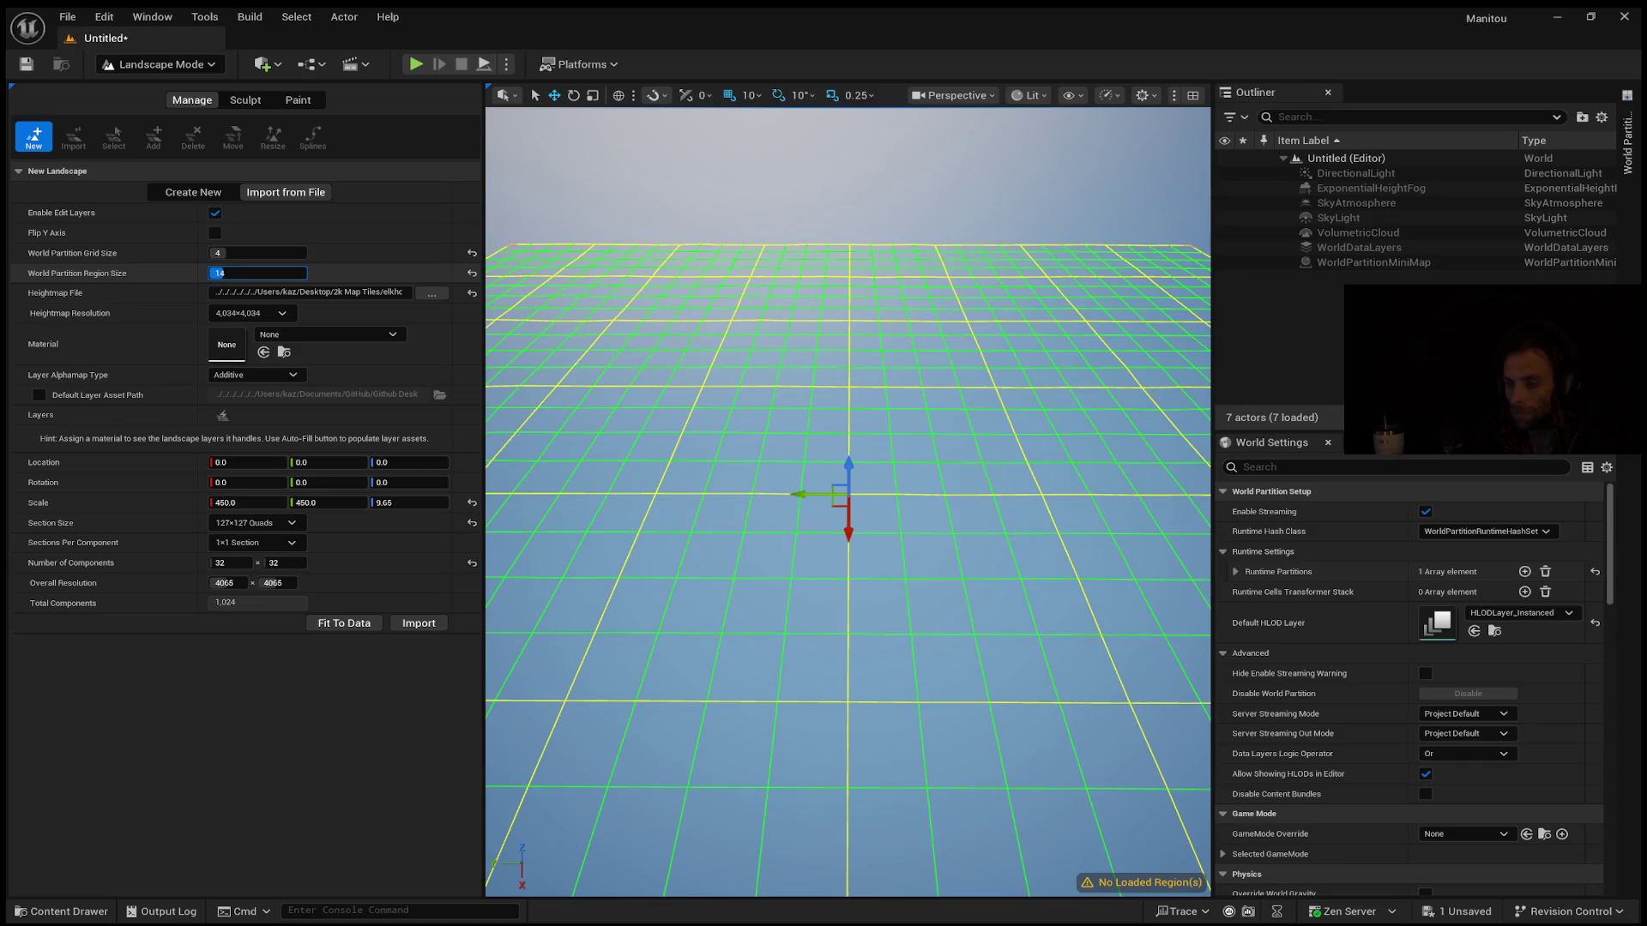
key("Return")
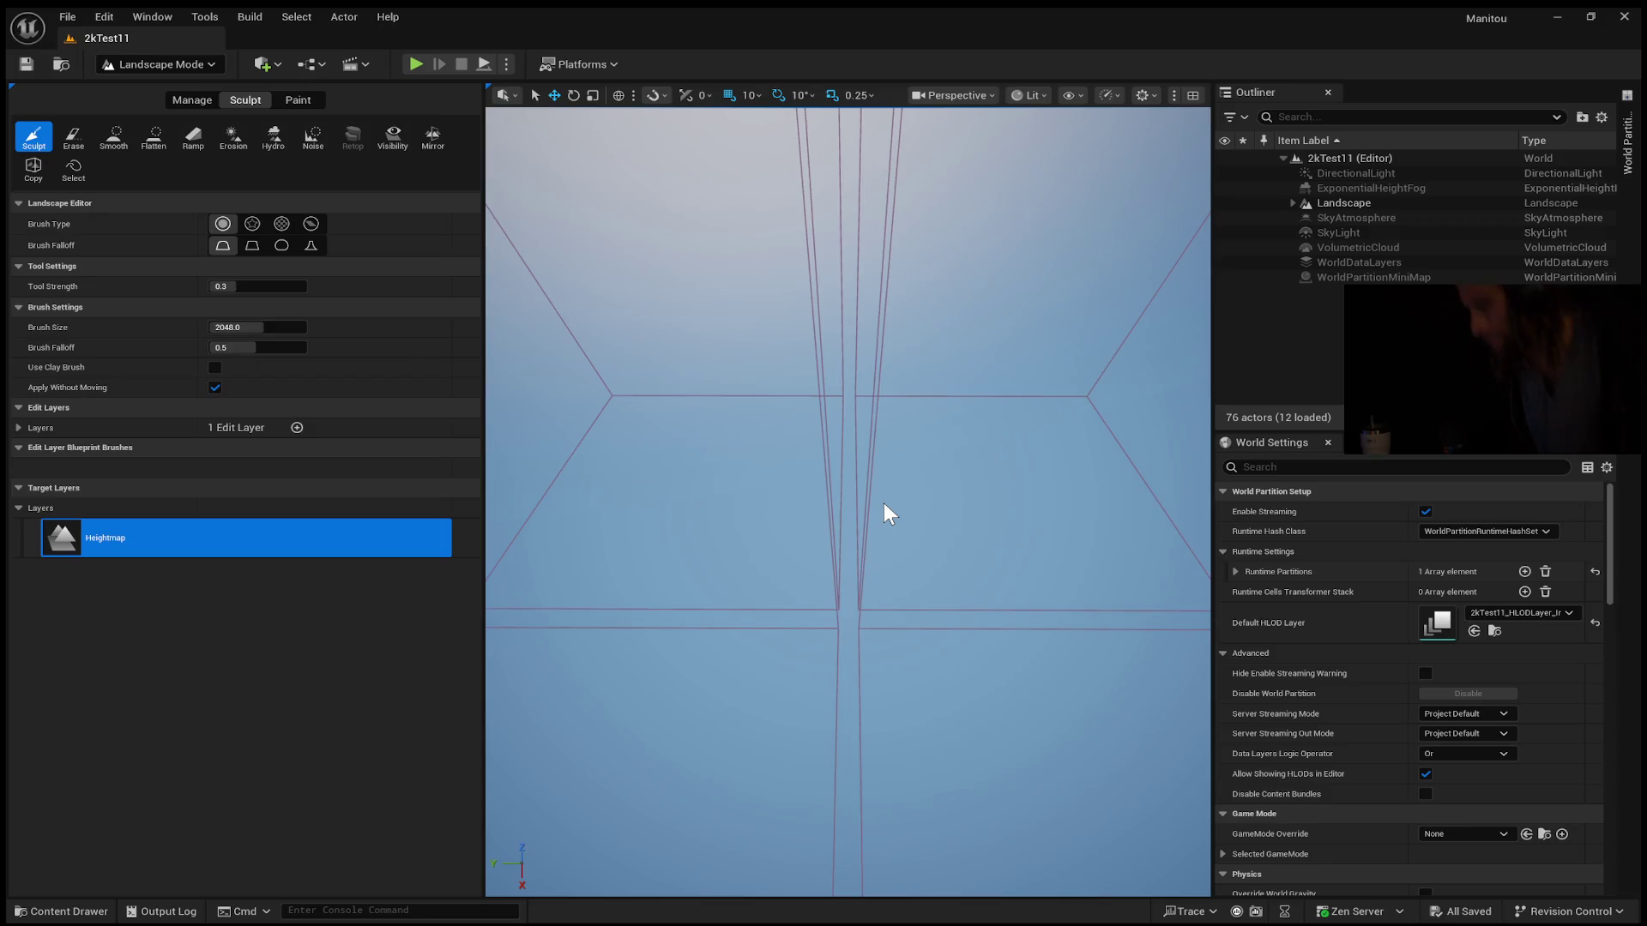
Disable Enable Streaming under World Partition Setup so all 76 landscape cells load
mouse_move(950, 373)
left_mouse_down()
mouse_move(950, 601)
mouse_move(983, 617)
mouse_move(982, 514)
left_mouse_up()
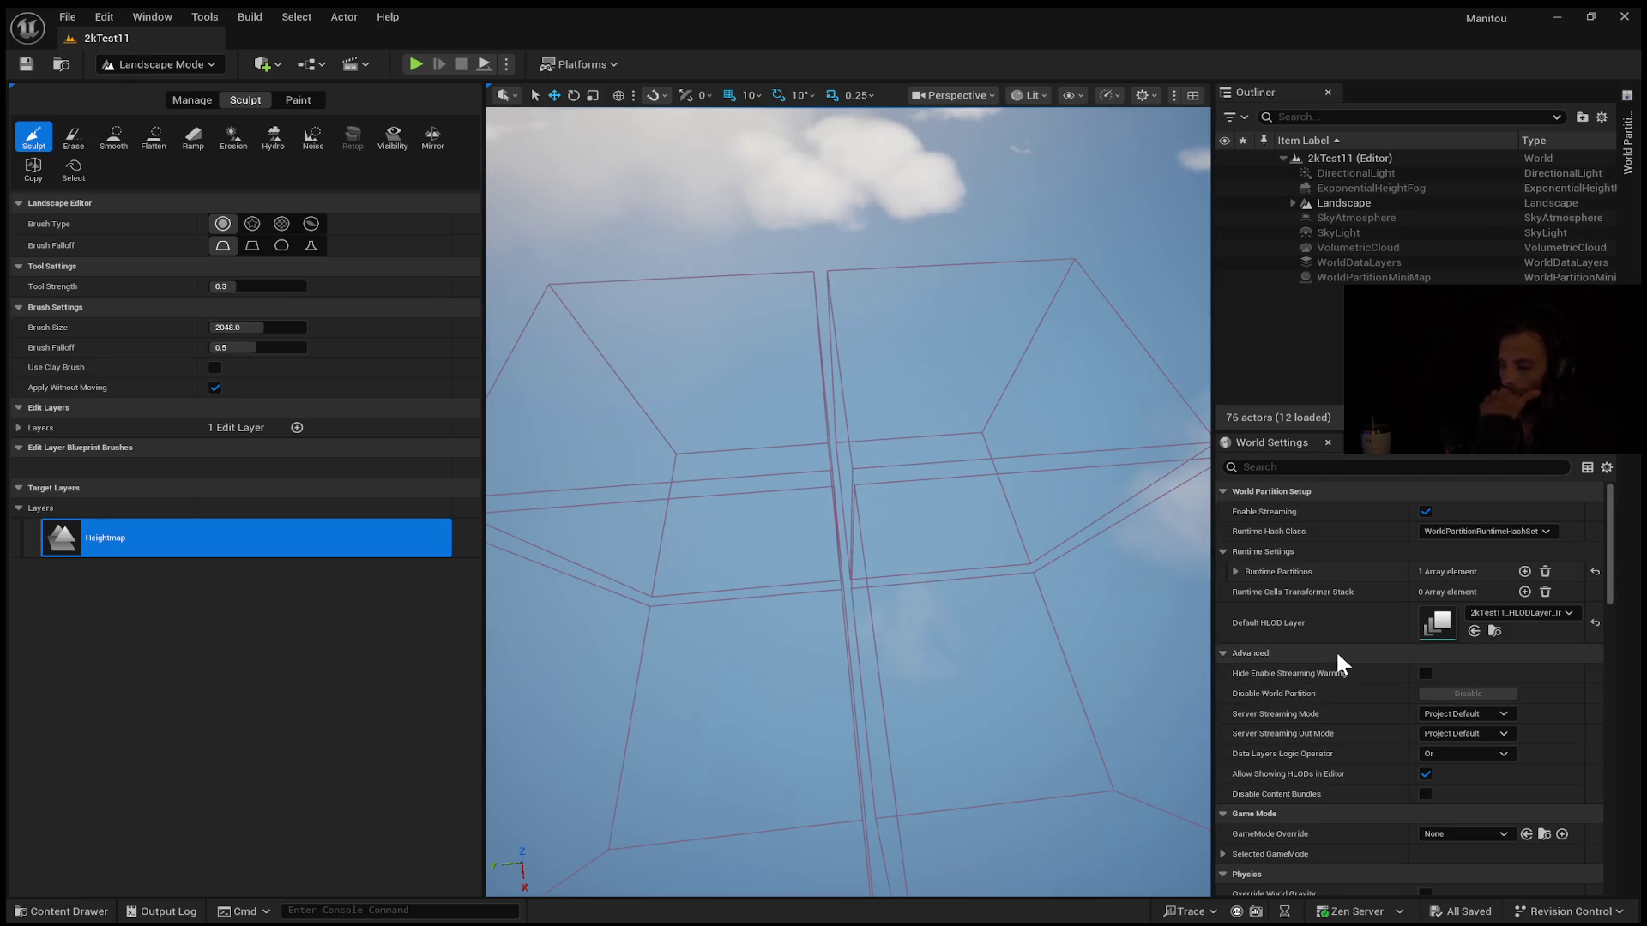
left_click(1425, 511)
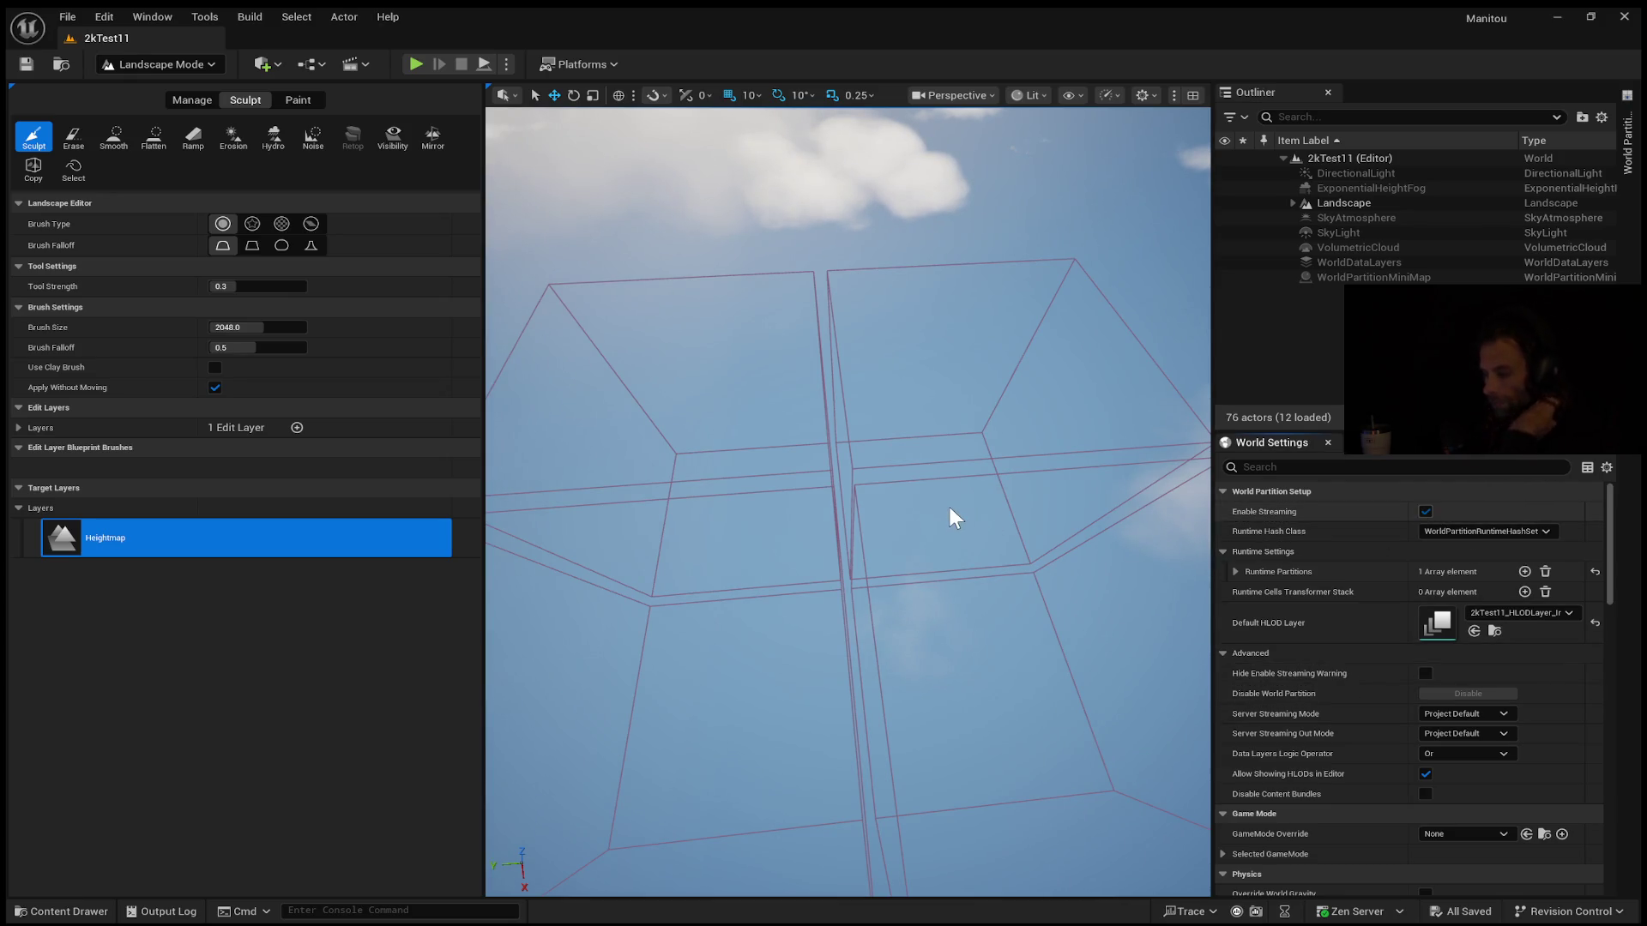
key("ctrl+z")
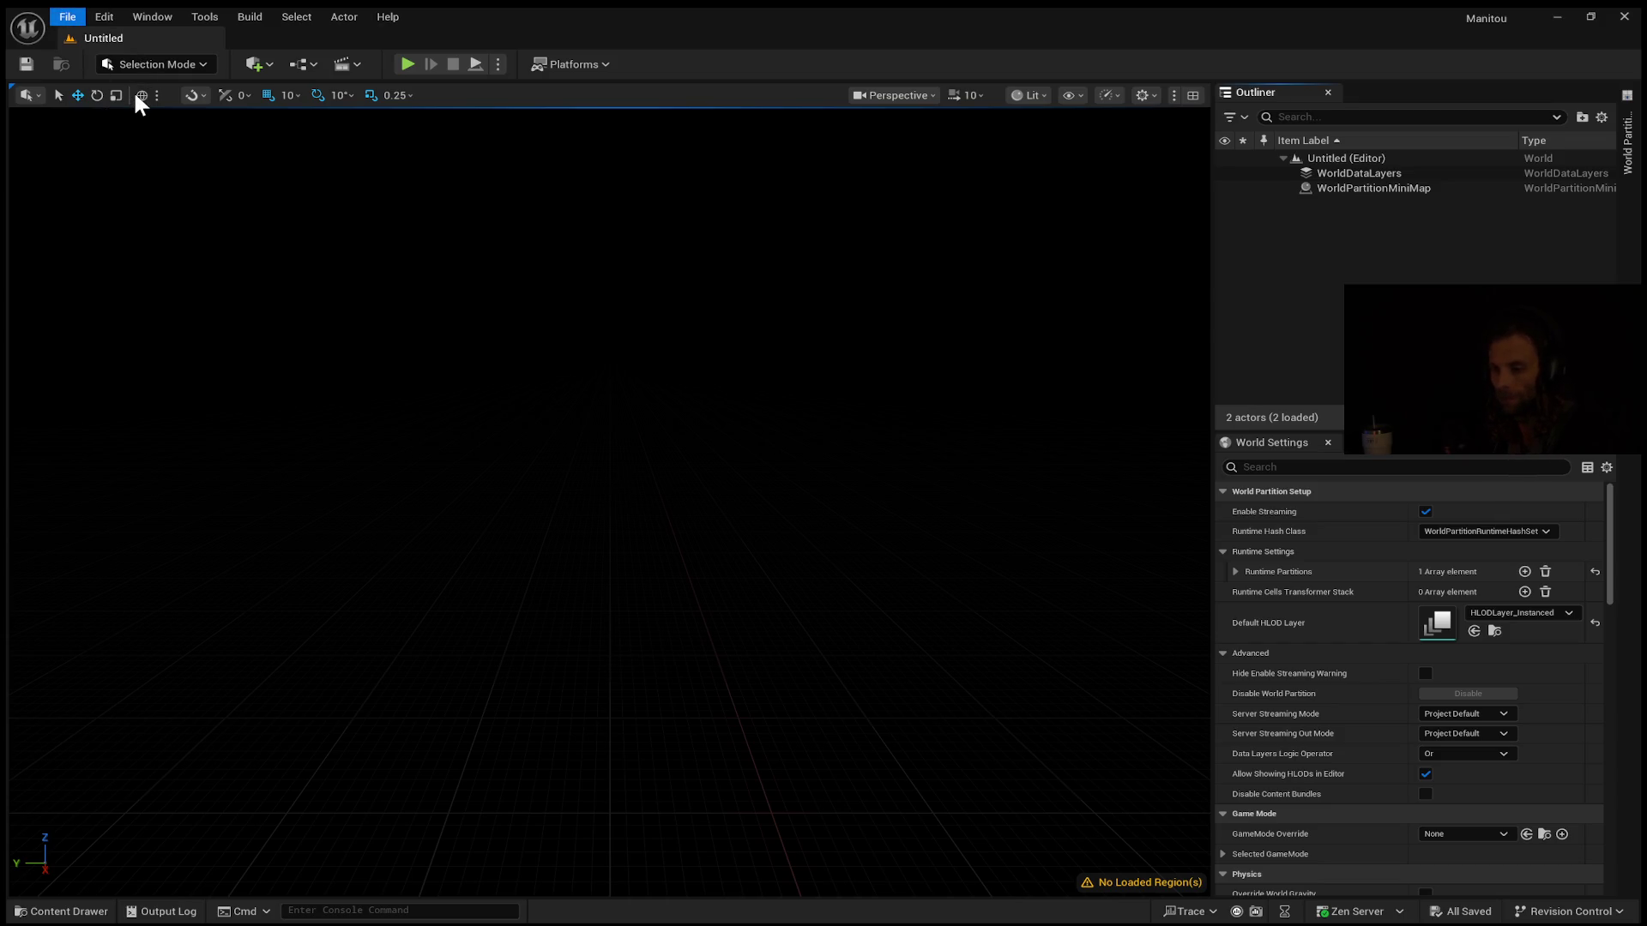
Clear the actor selection and switch to Landscape Mode's Import from File settings
left_click_drag(635, 435, 635, 377)
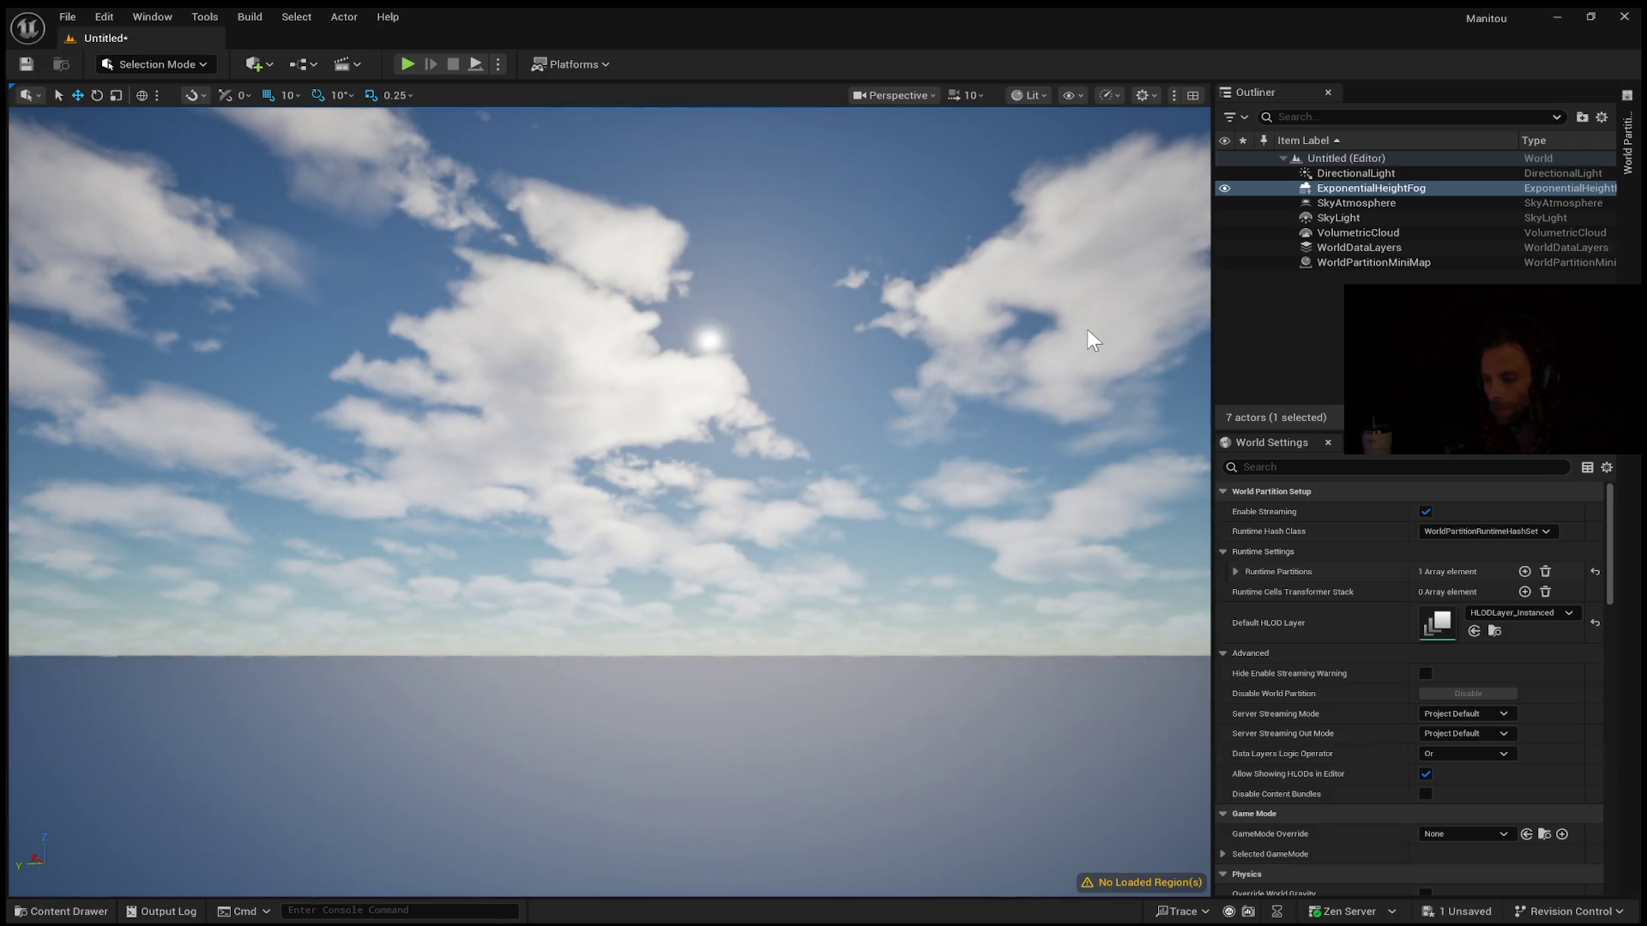
key("alt")
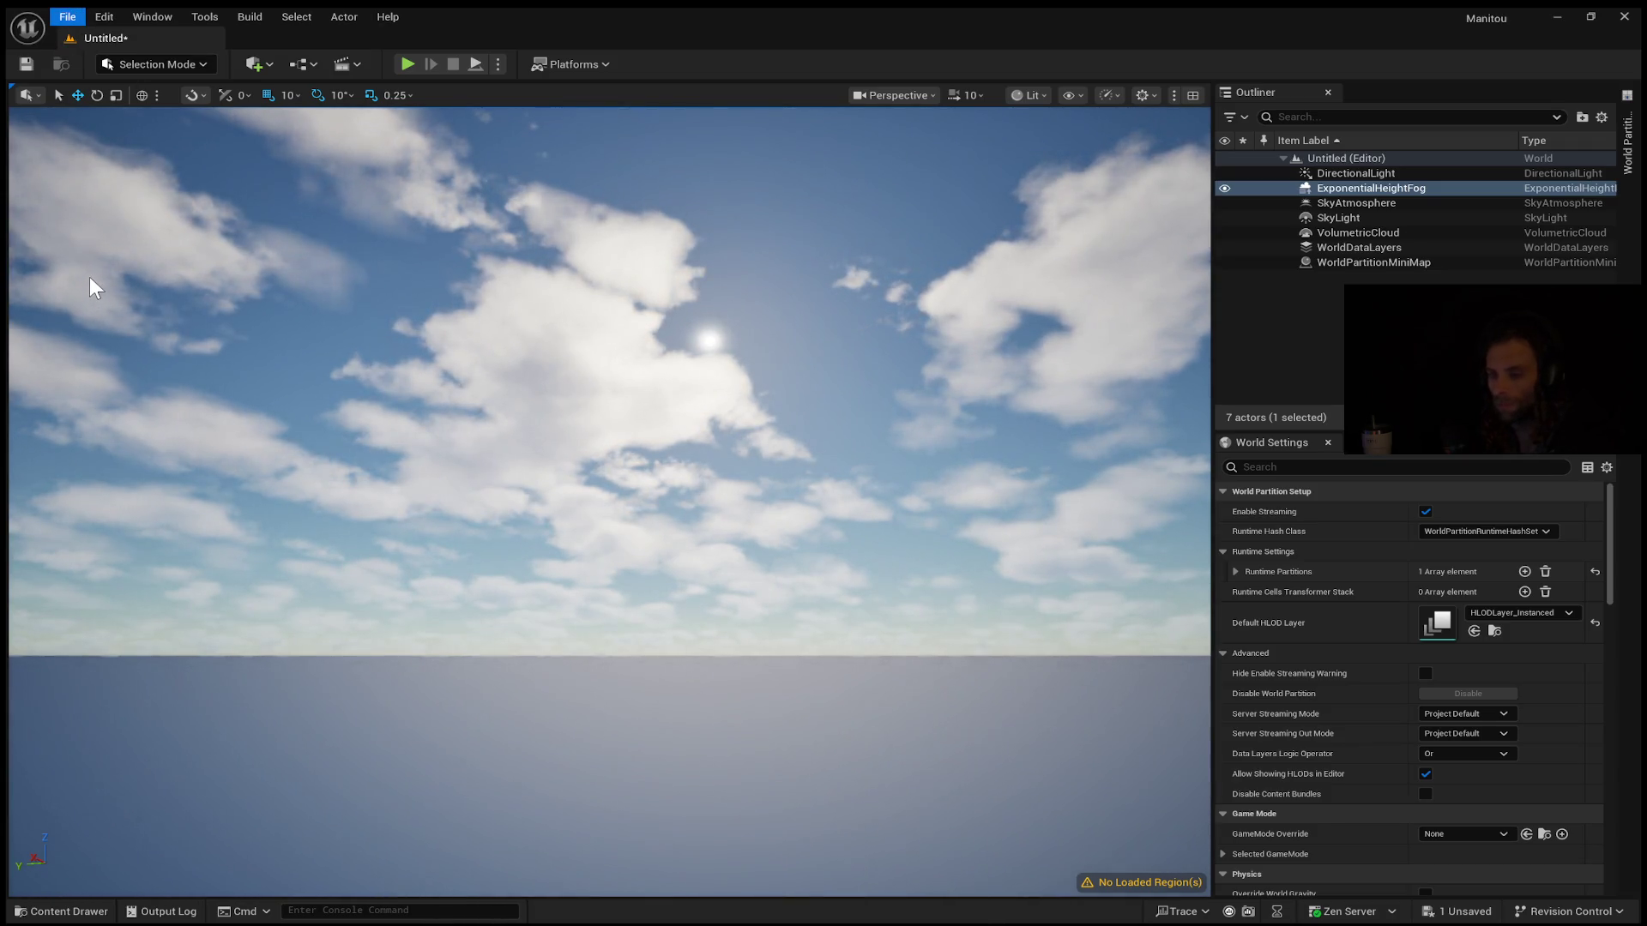
left_click(91, 146)
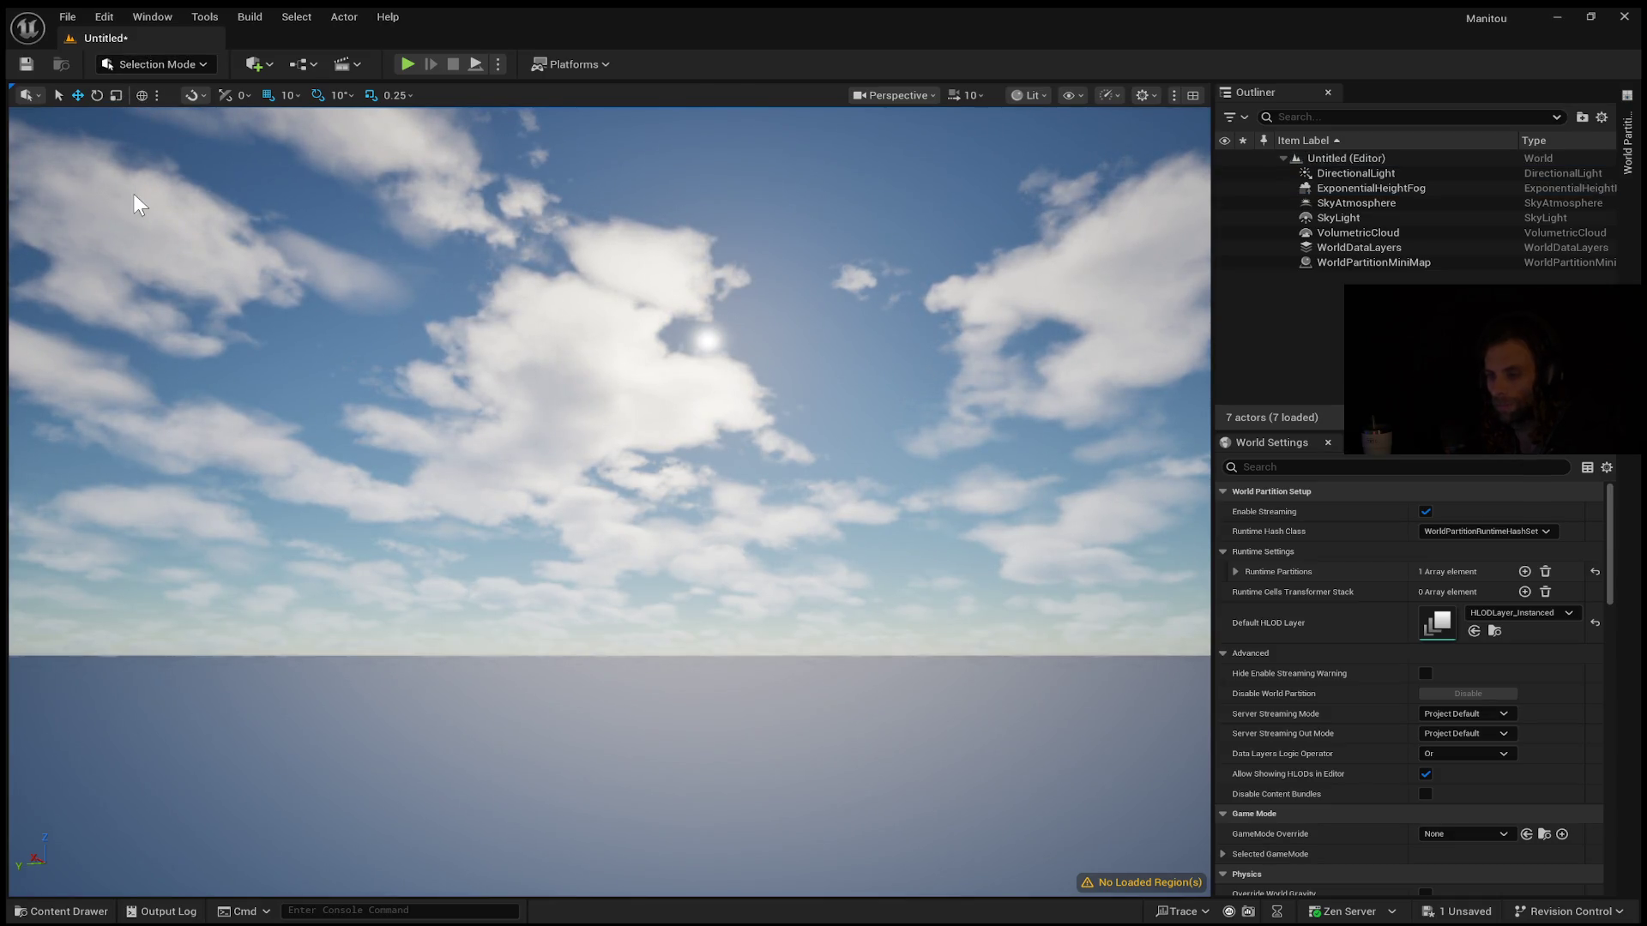
key("shift+2")
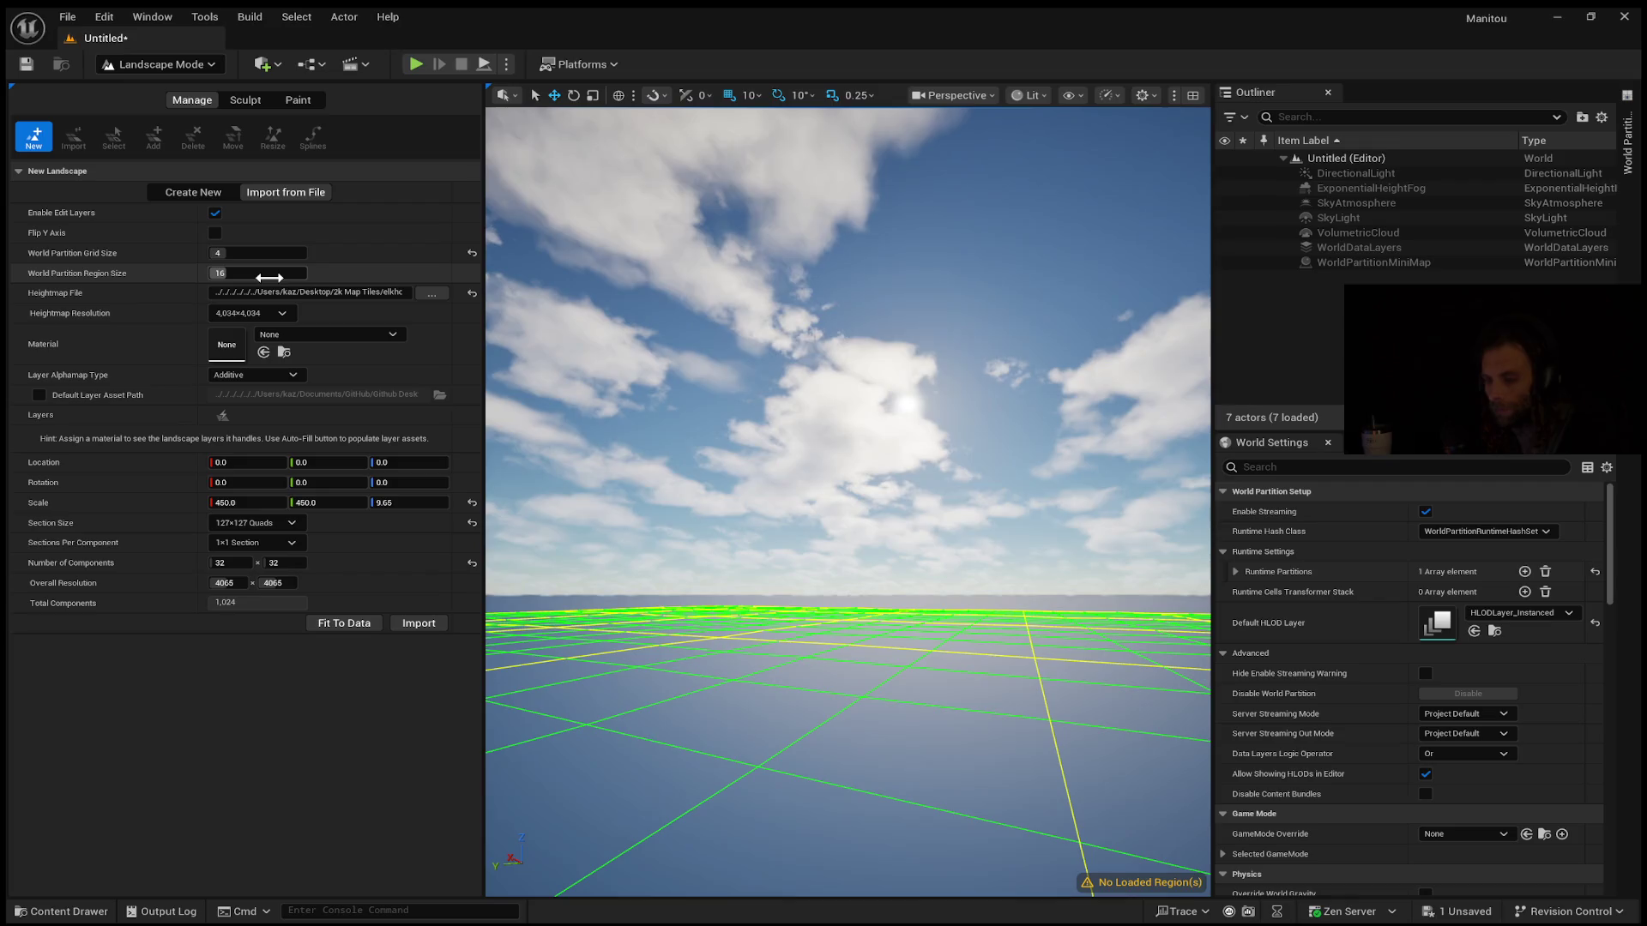
left_click(395, 502)
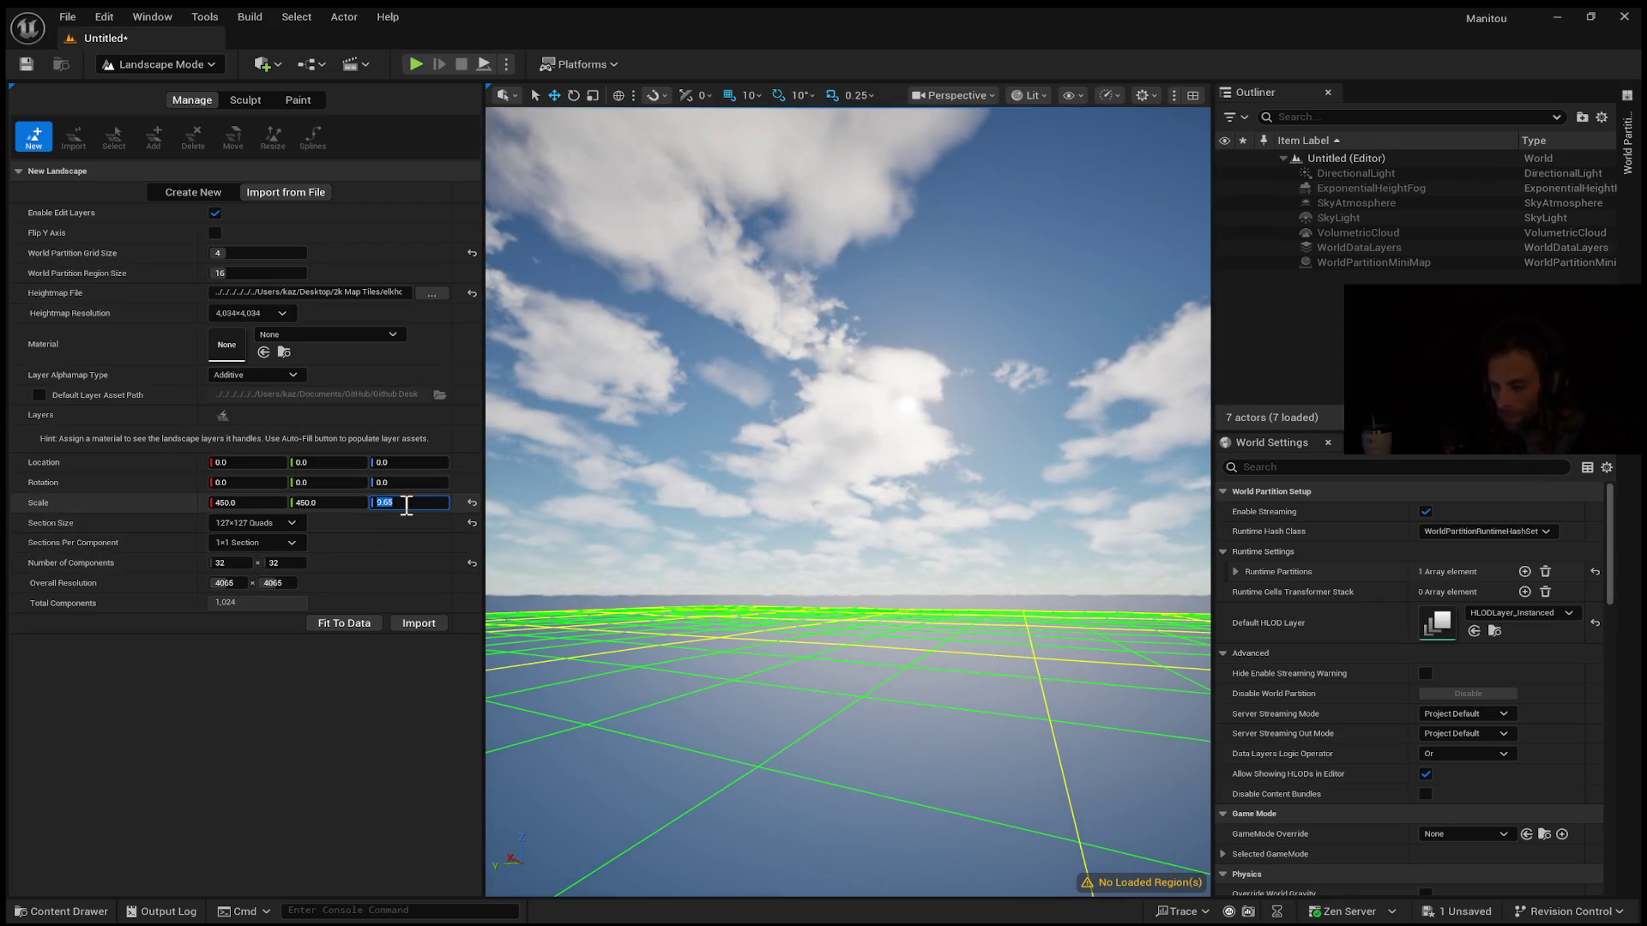
left_click(401, 504)
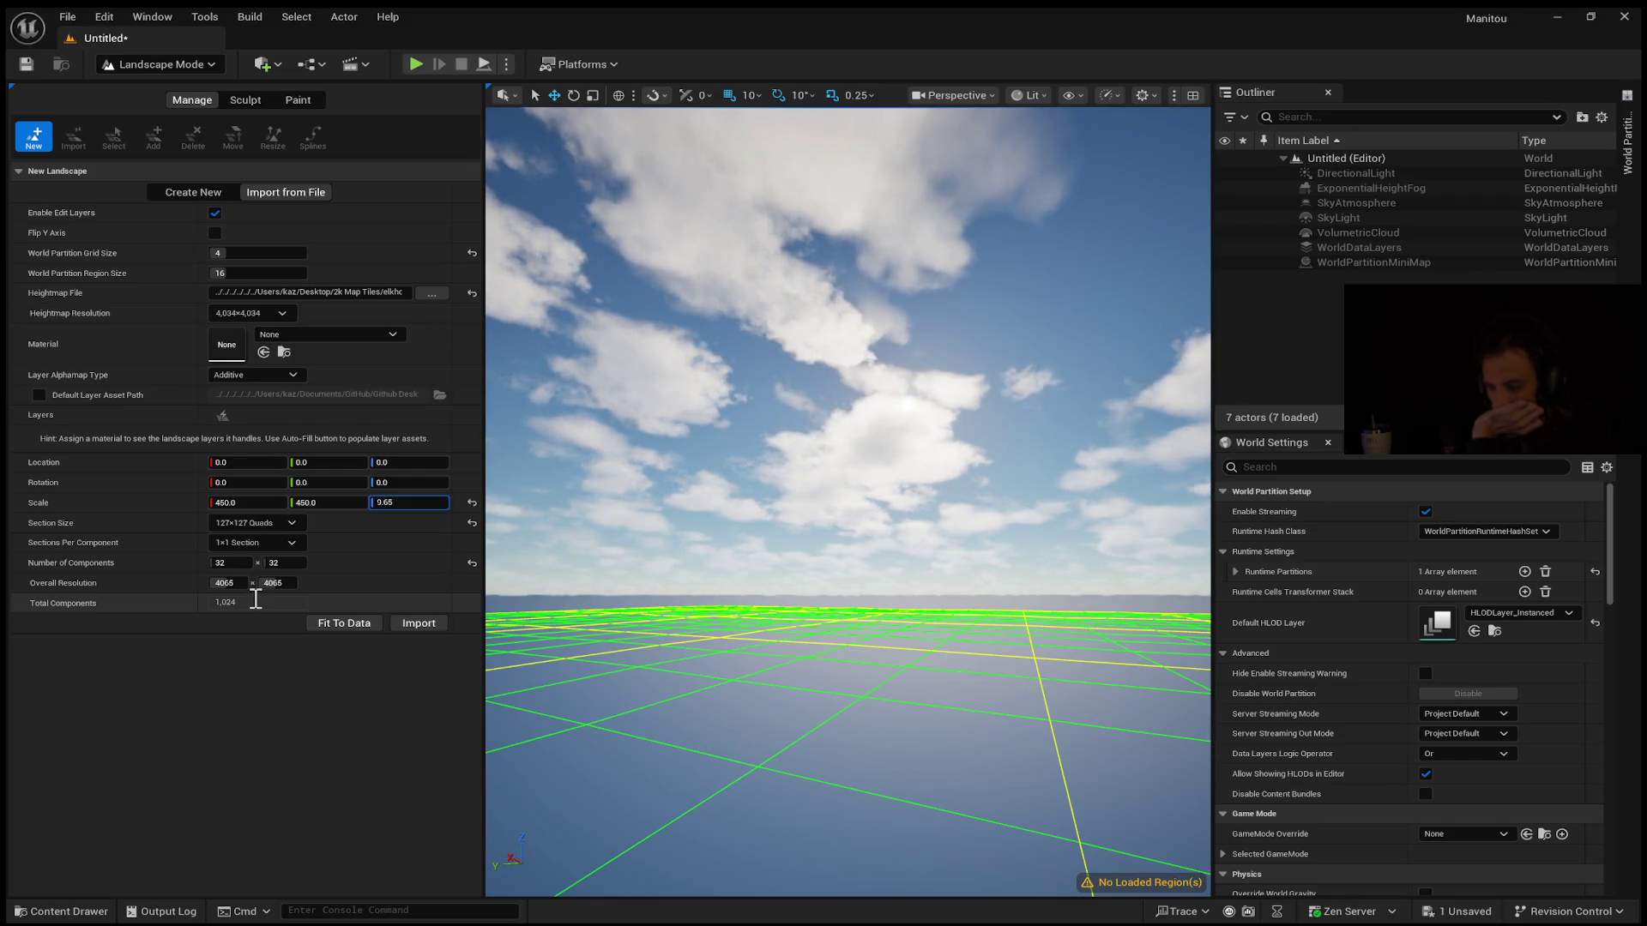
left_click(225, 583)
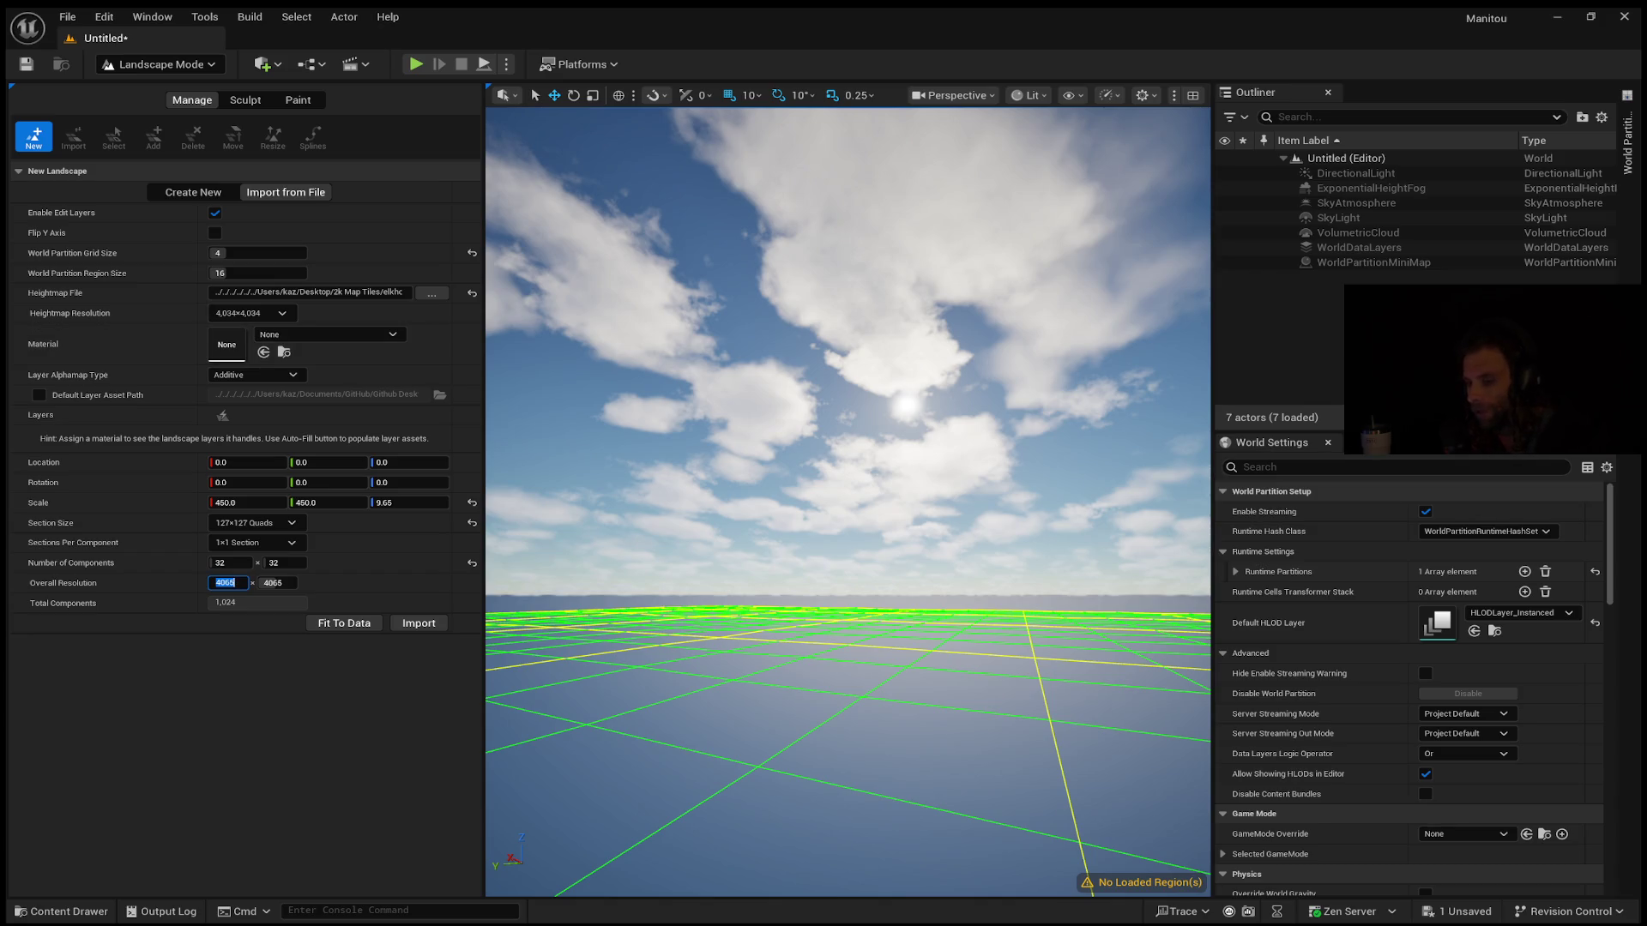
mouse_move(849, 498)
left_mouse_down()
mouse_move(849, 609)
mouse_move(815, 566)
left_mouse_up()
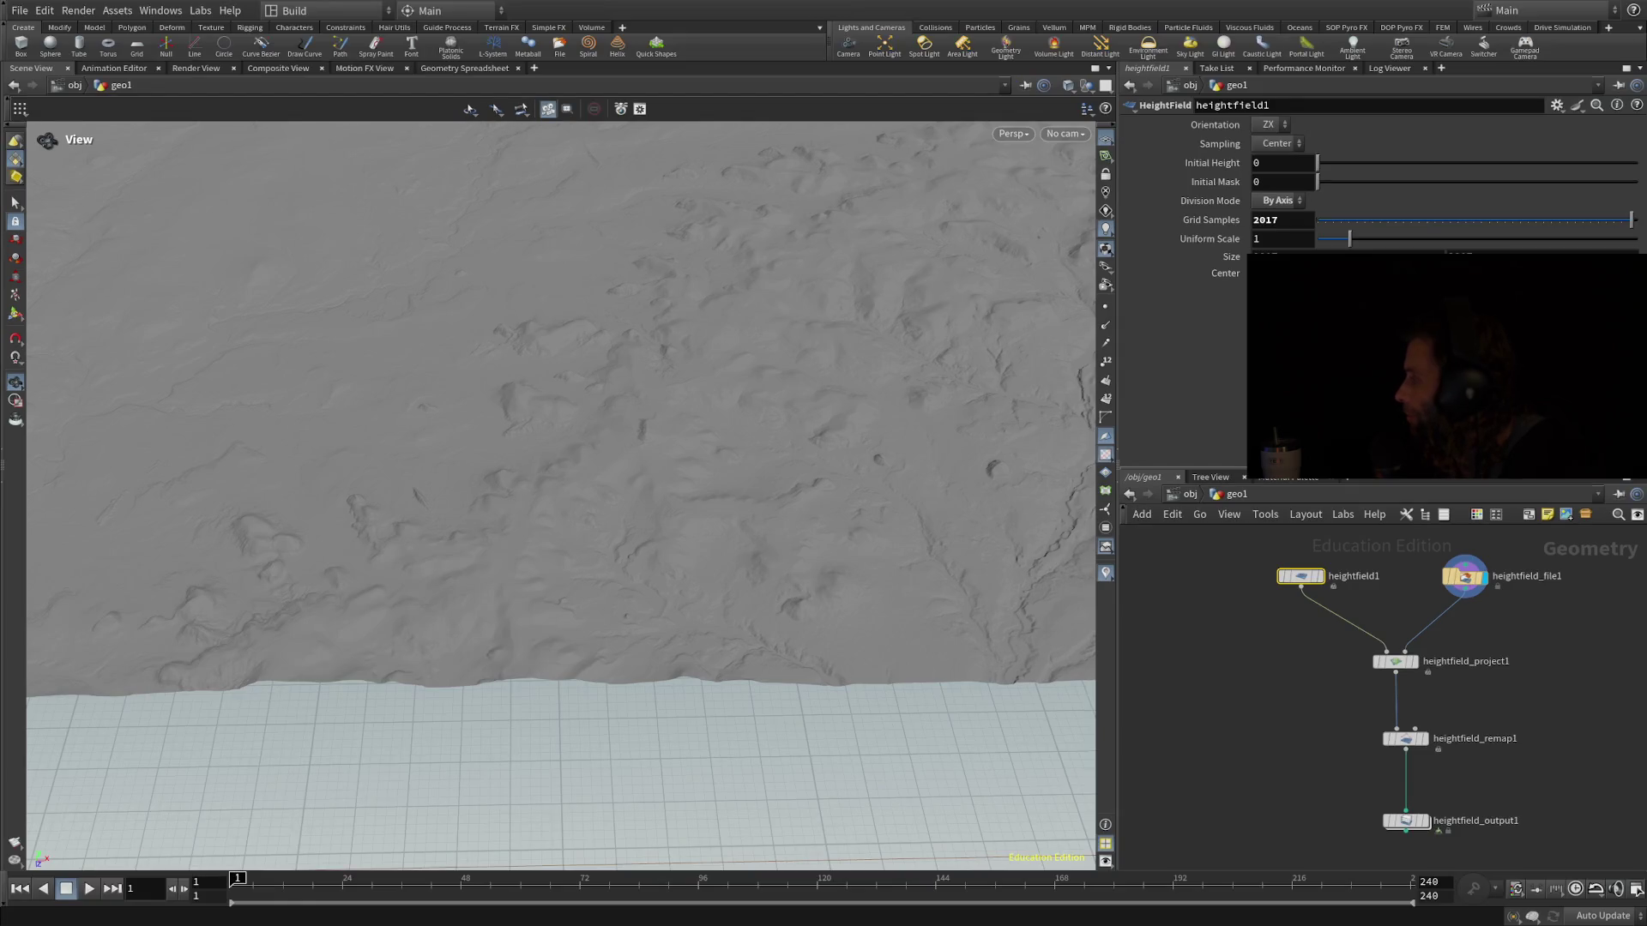
Check heightfield1's 2017 grid samples, then show heightfield_file1's source heightmap path
mouse_move(729, 565)
left_mouse_down()
mouse_move(754, 651)
mouse_move(438, 180)
left_mouse_up()
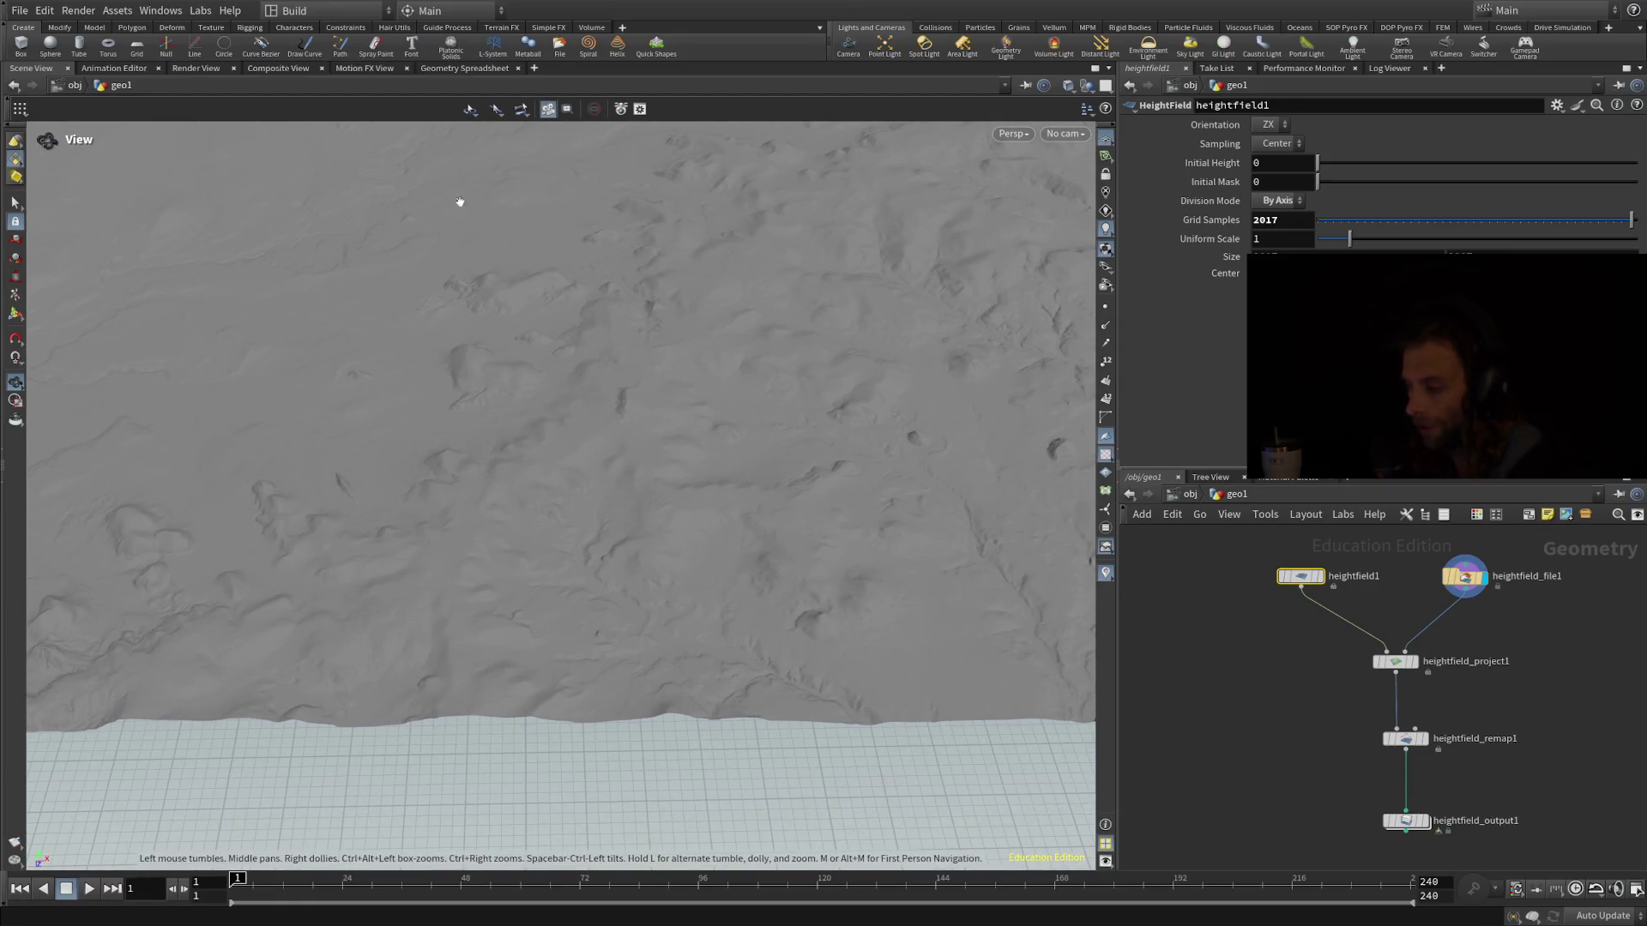
mouse_move(1314, 579)
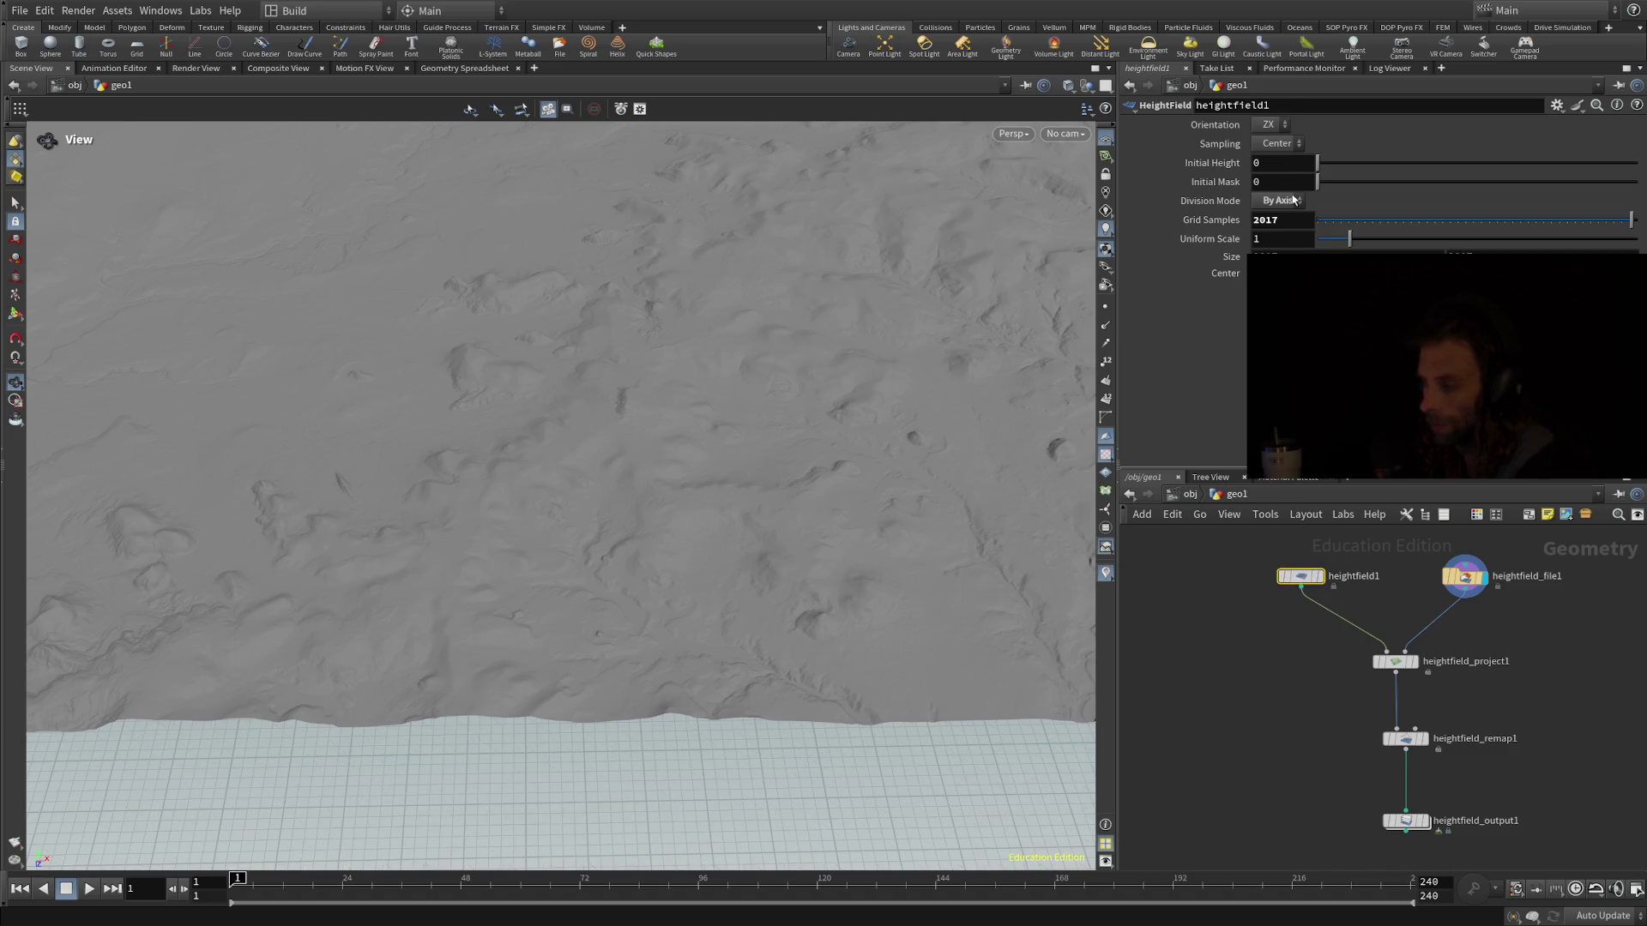
left_click(1303, 224)
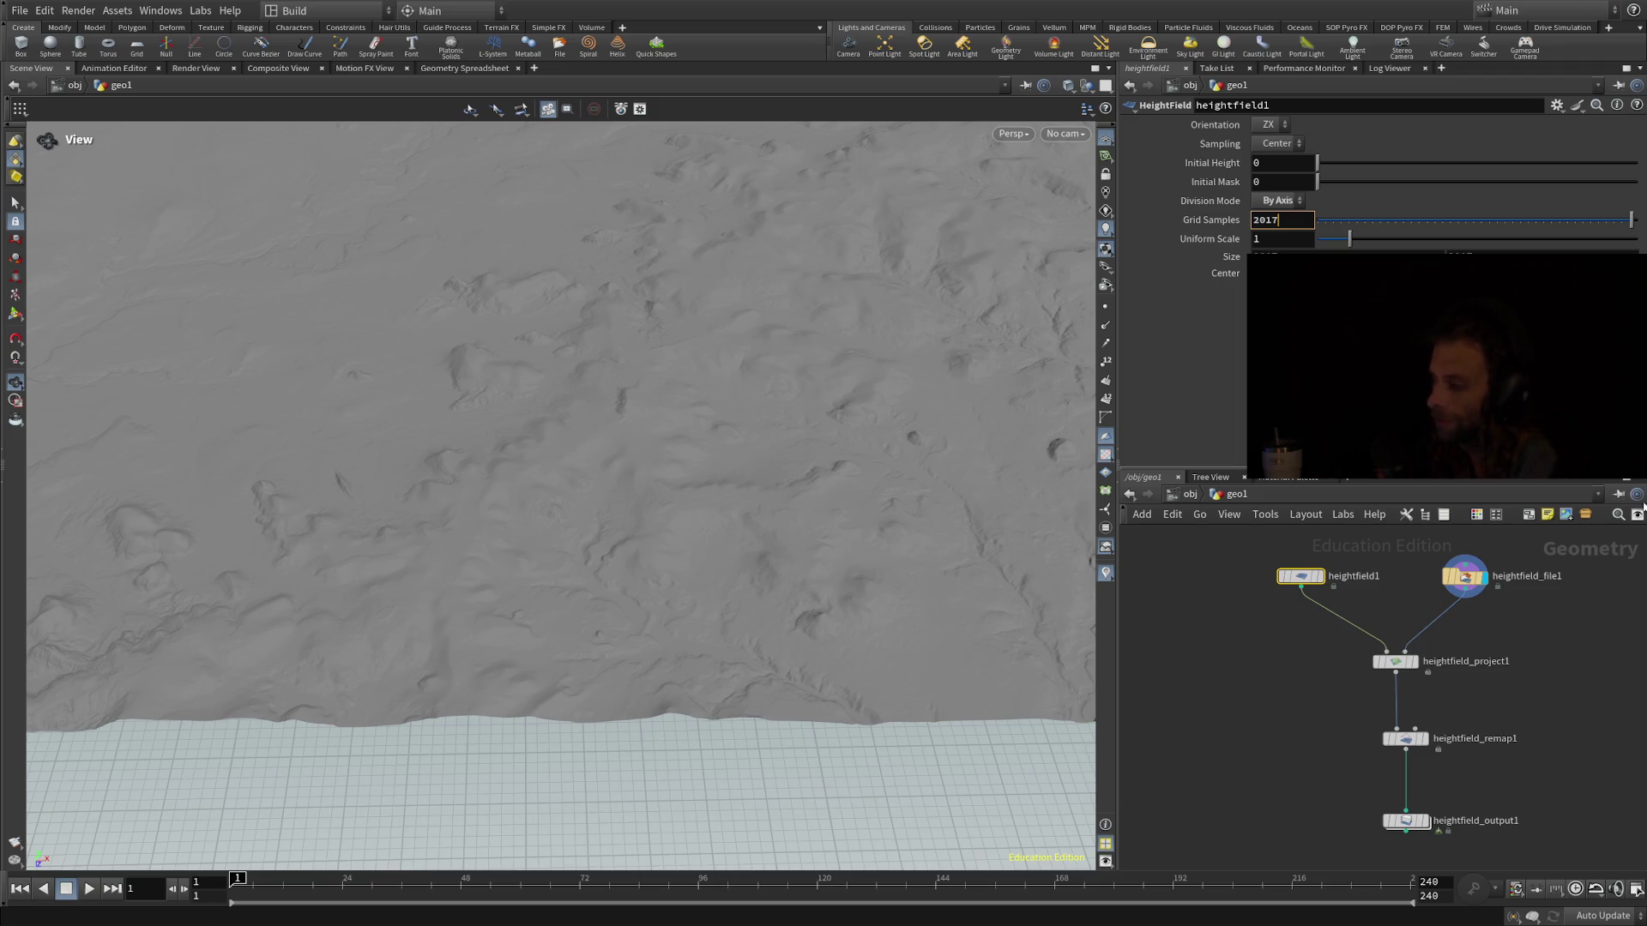
left_click(1467, 580)
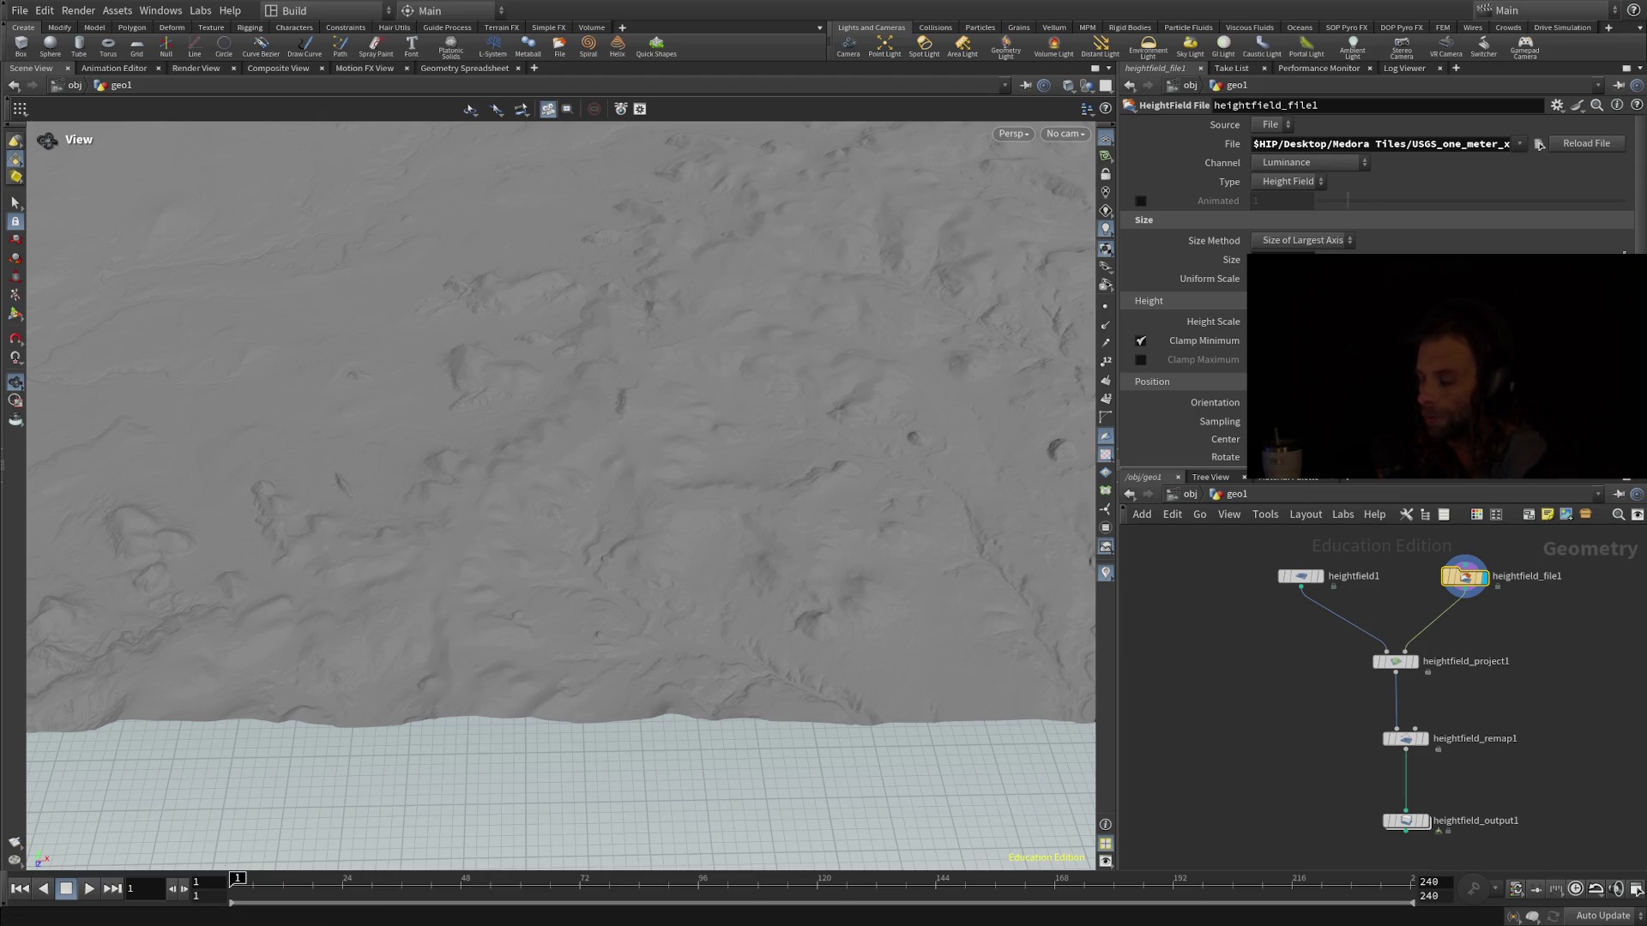
Review heightfield1 and heightfield_output1 settings, orbit close to the terrain tile's edge, then reselect heightfield1
left_click(1309, 575)
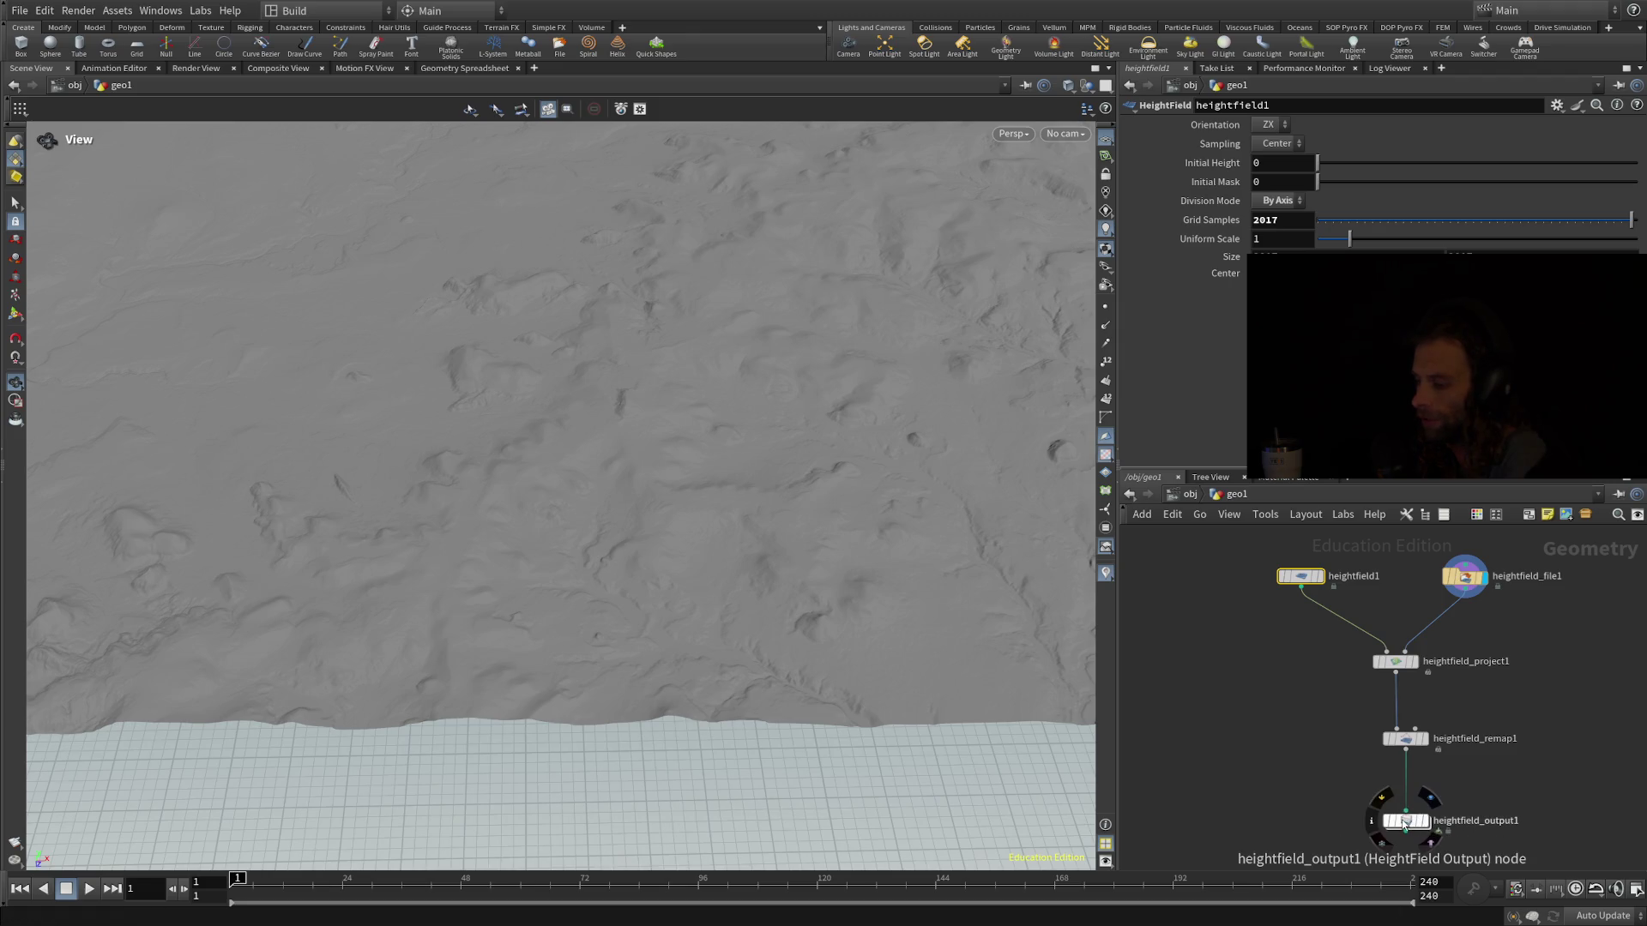
left_click(1404, 822)
scroll(1340, 162, "up", 2)
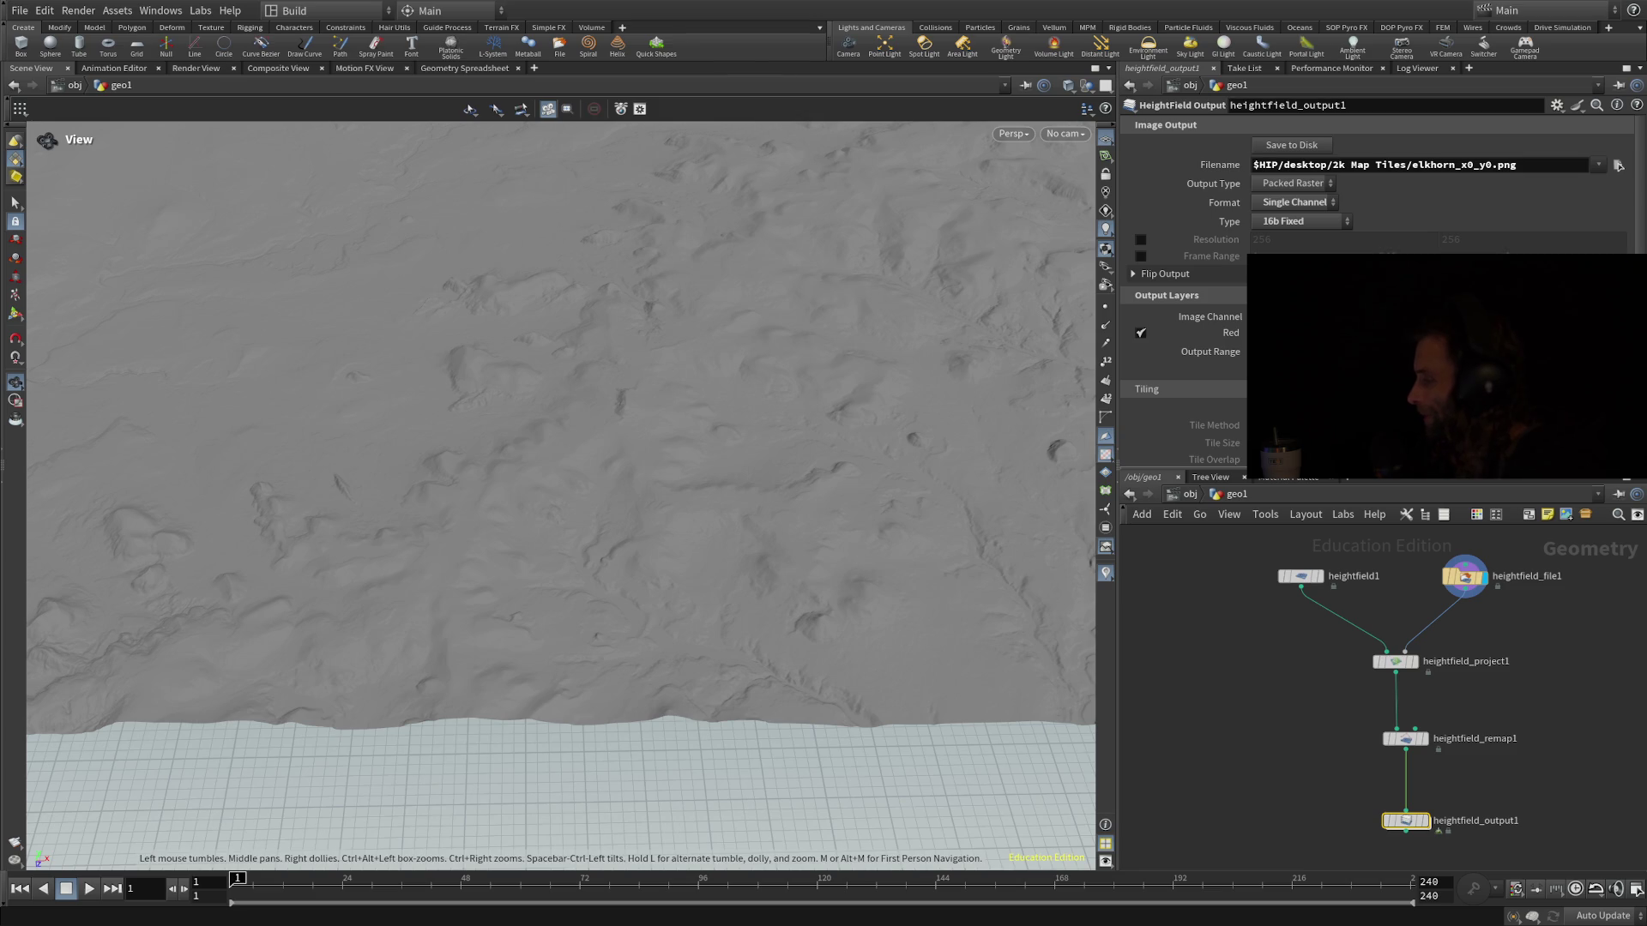
mouse_move(566, 755)
left_mouse_down()
mouse_move(504, 581)
mouse_move(541, 692)
mouse_move(783, 529)
mouse_move(739, 491)
left_mouse_up()
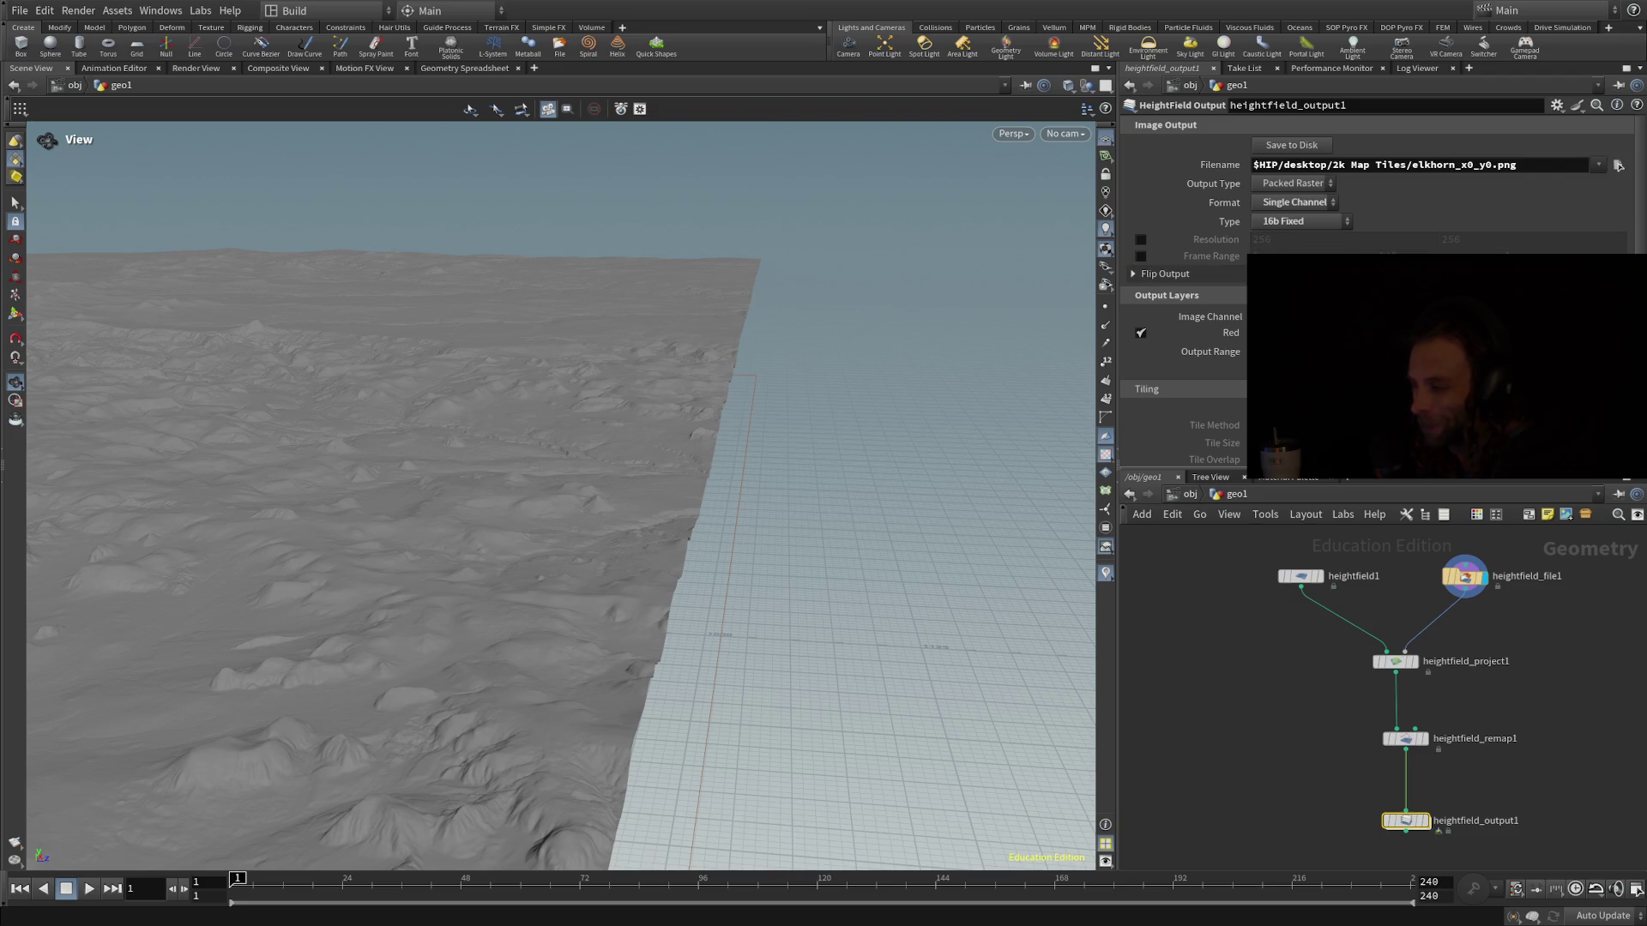
left_click(1302, 578)
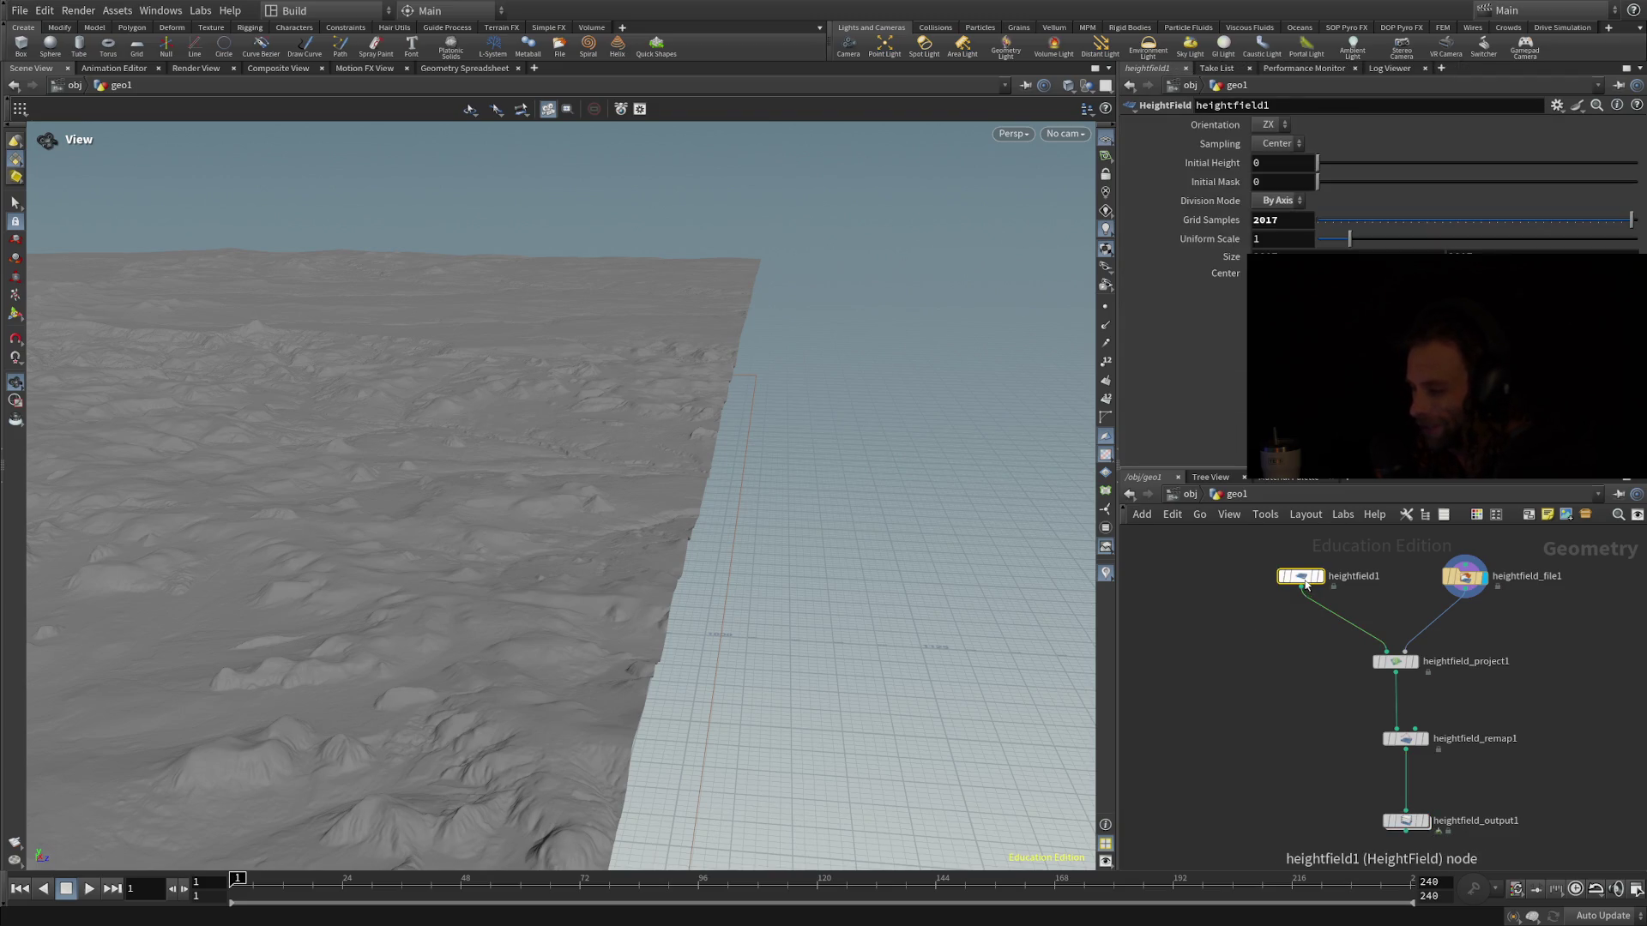
Review heightfield_project1, heightfield_remap1 and heightfield_output1 settings, then load the Elkhorn60528.hipnc scene
left_click(1396, 662)
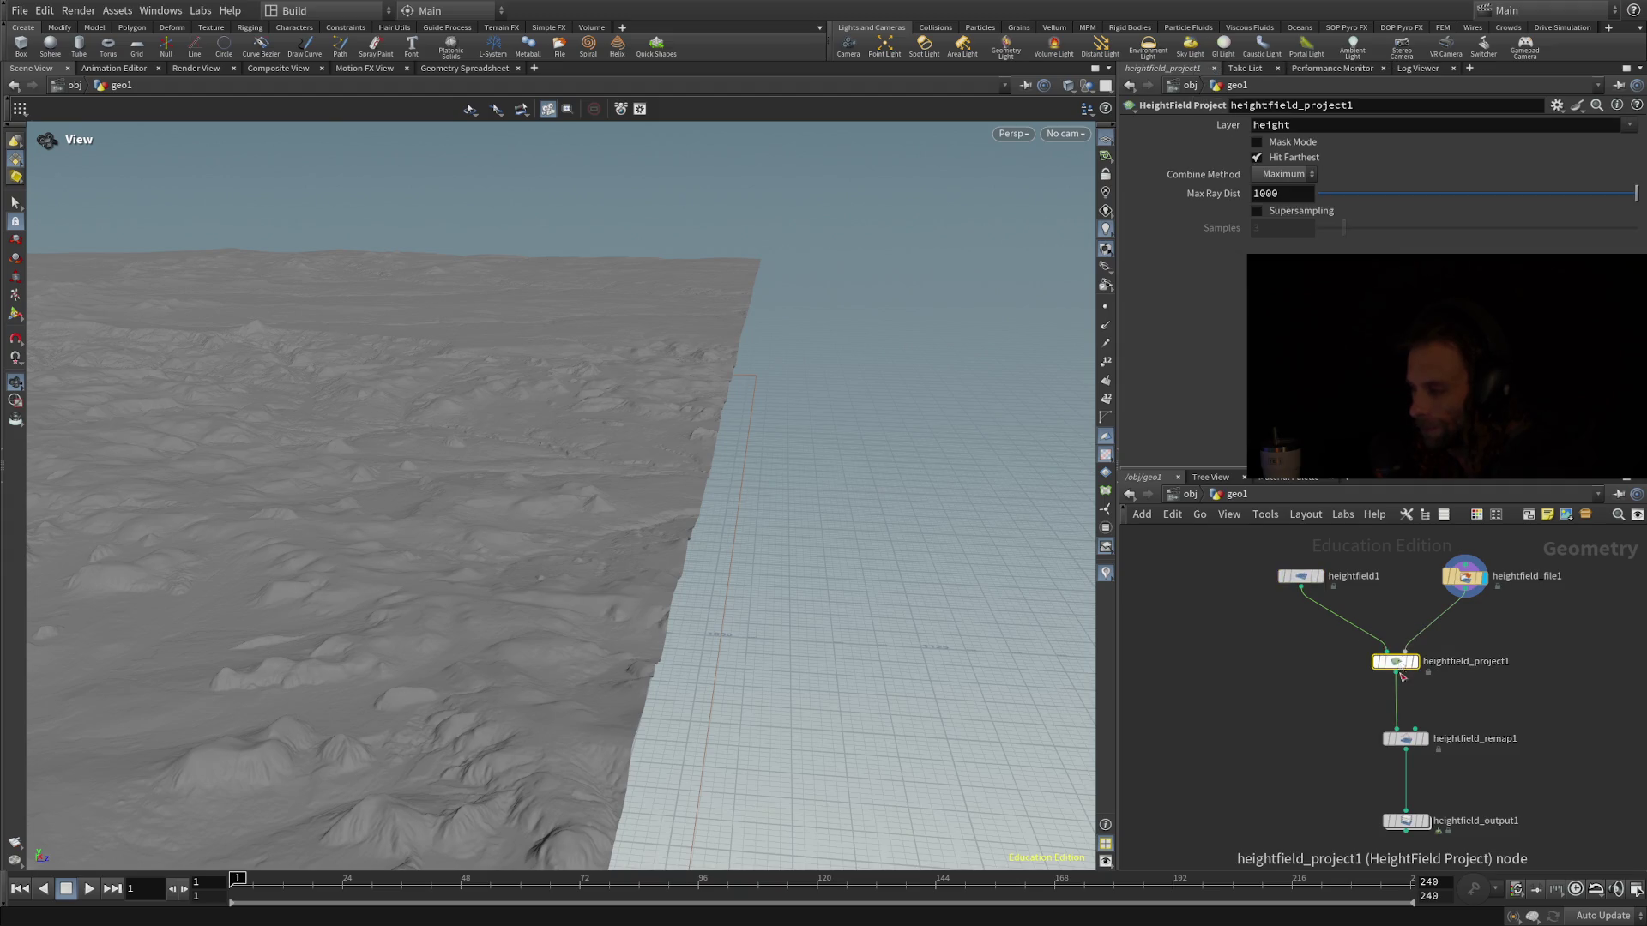
left_click(1407, 736)
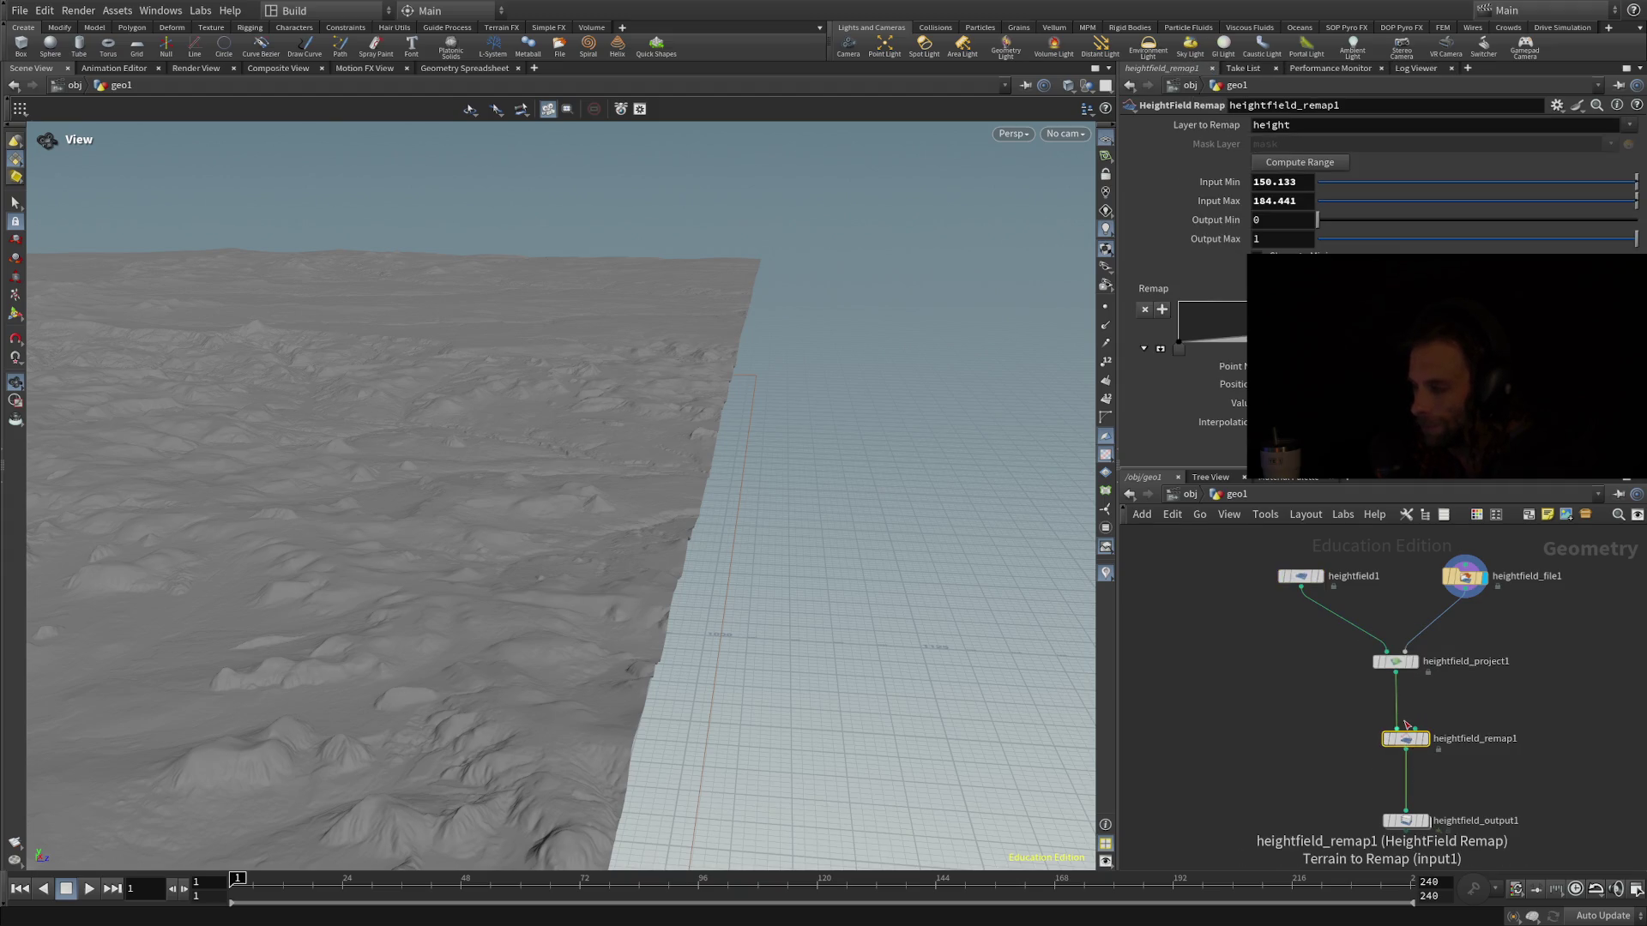
left_click(1405, 820)
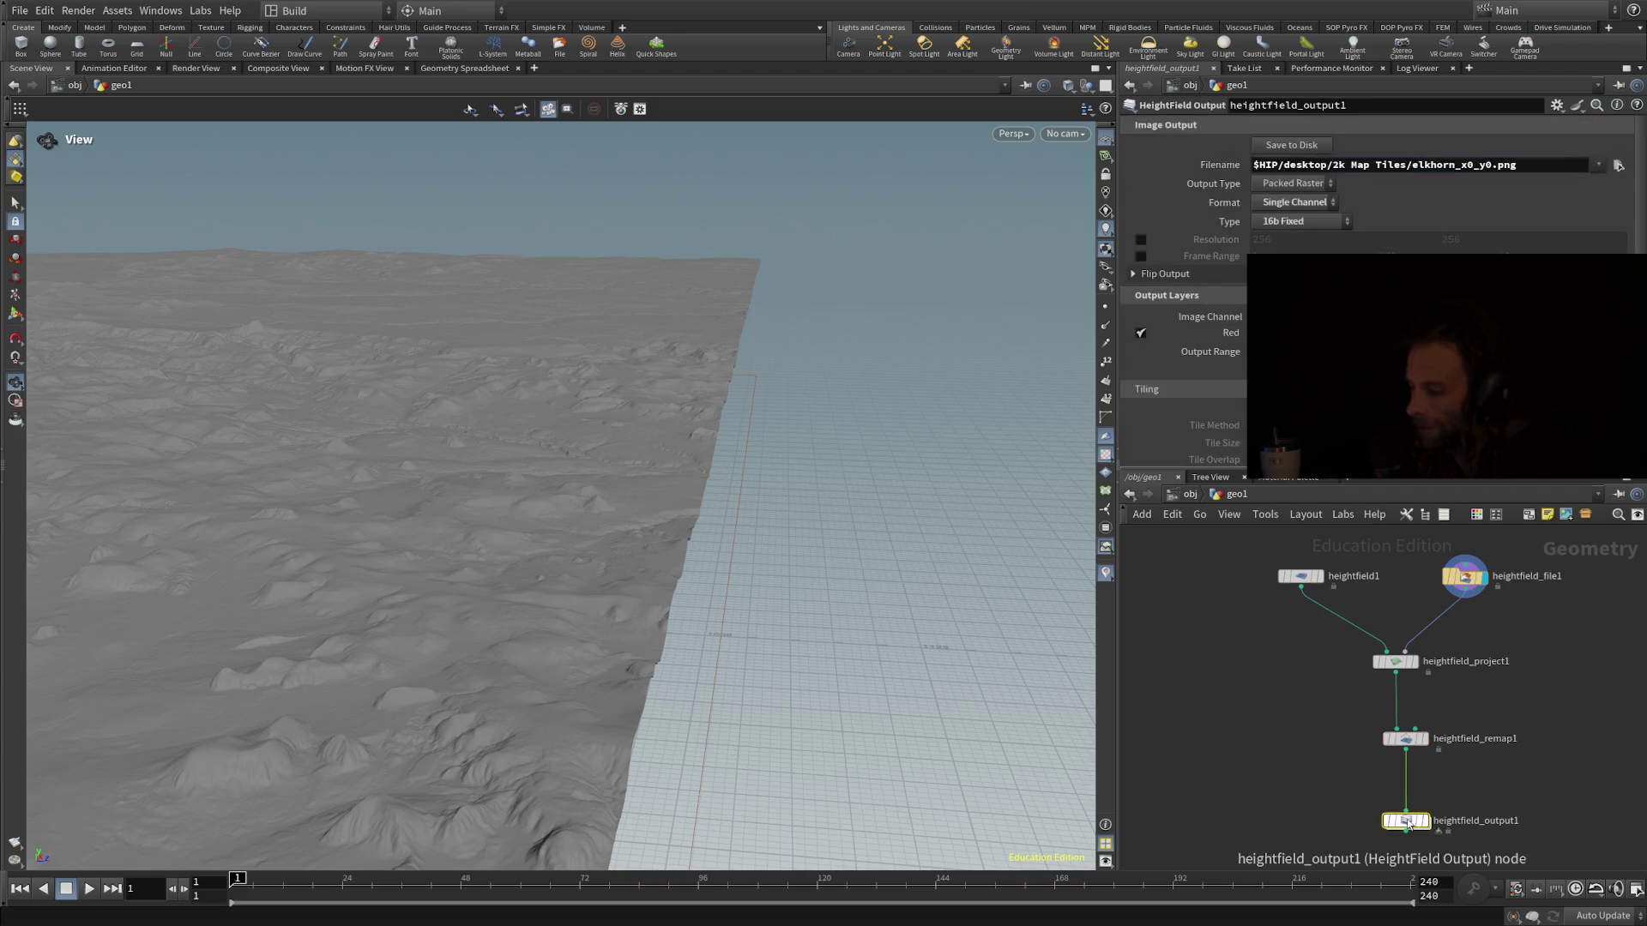
left_click(24, 16)
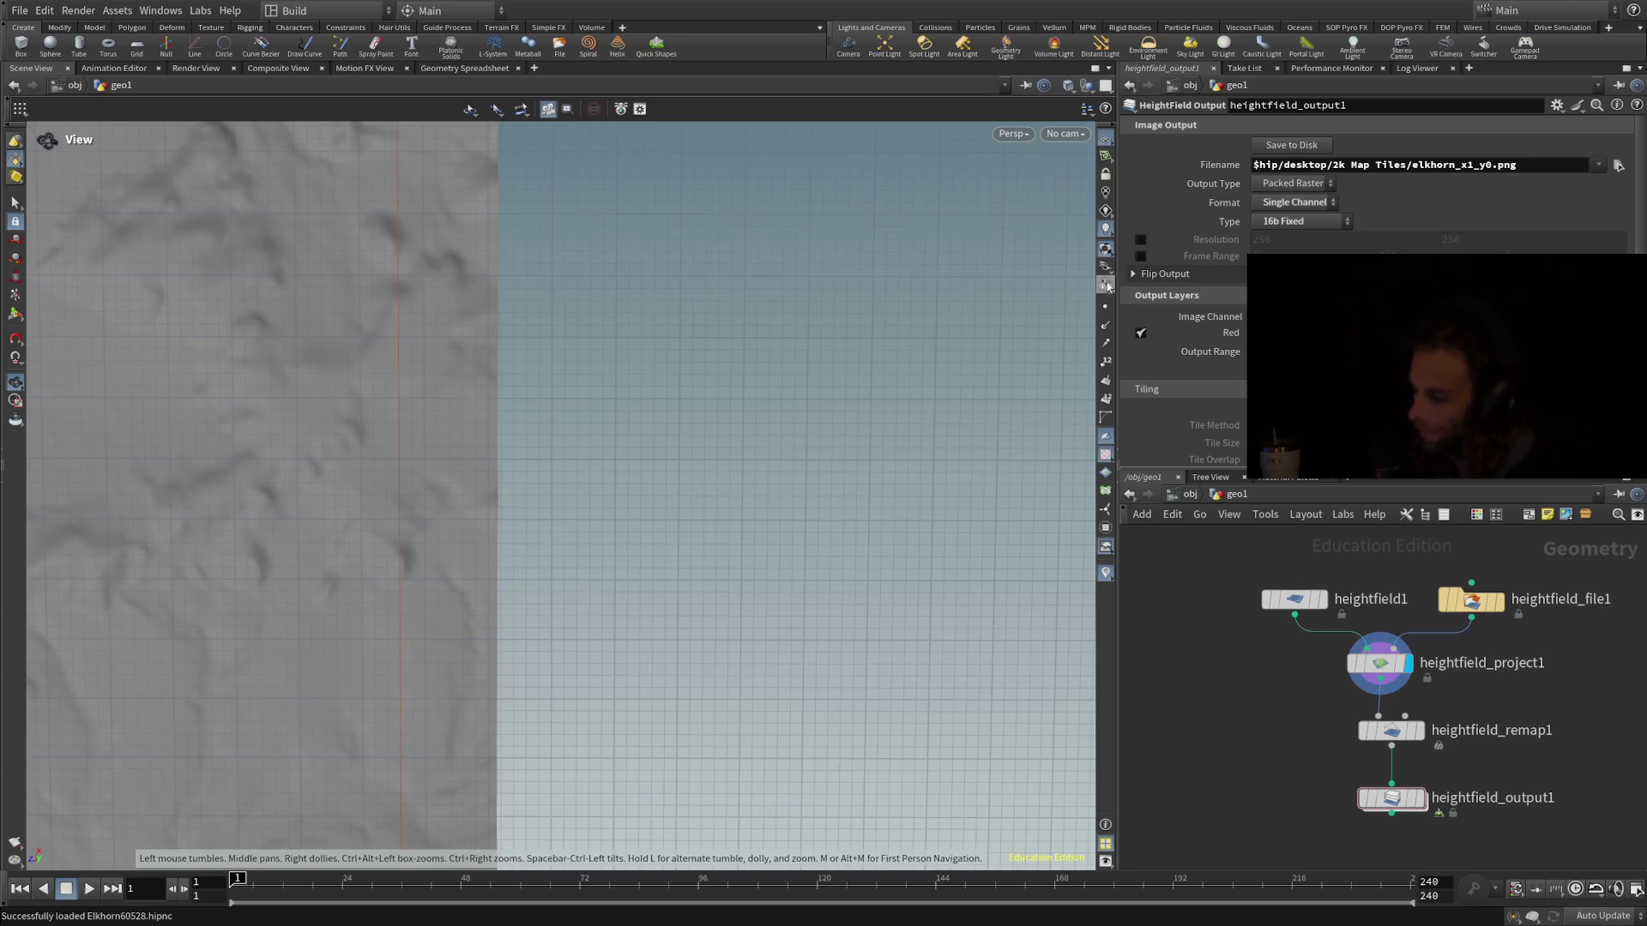
Zoom into the terrain and display heightfield_file1's source image parameters
scroll(480, 620, "up", 3)
scroll(481, 617, "up", 2)
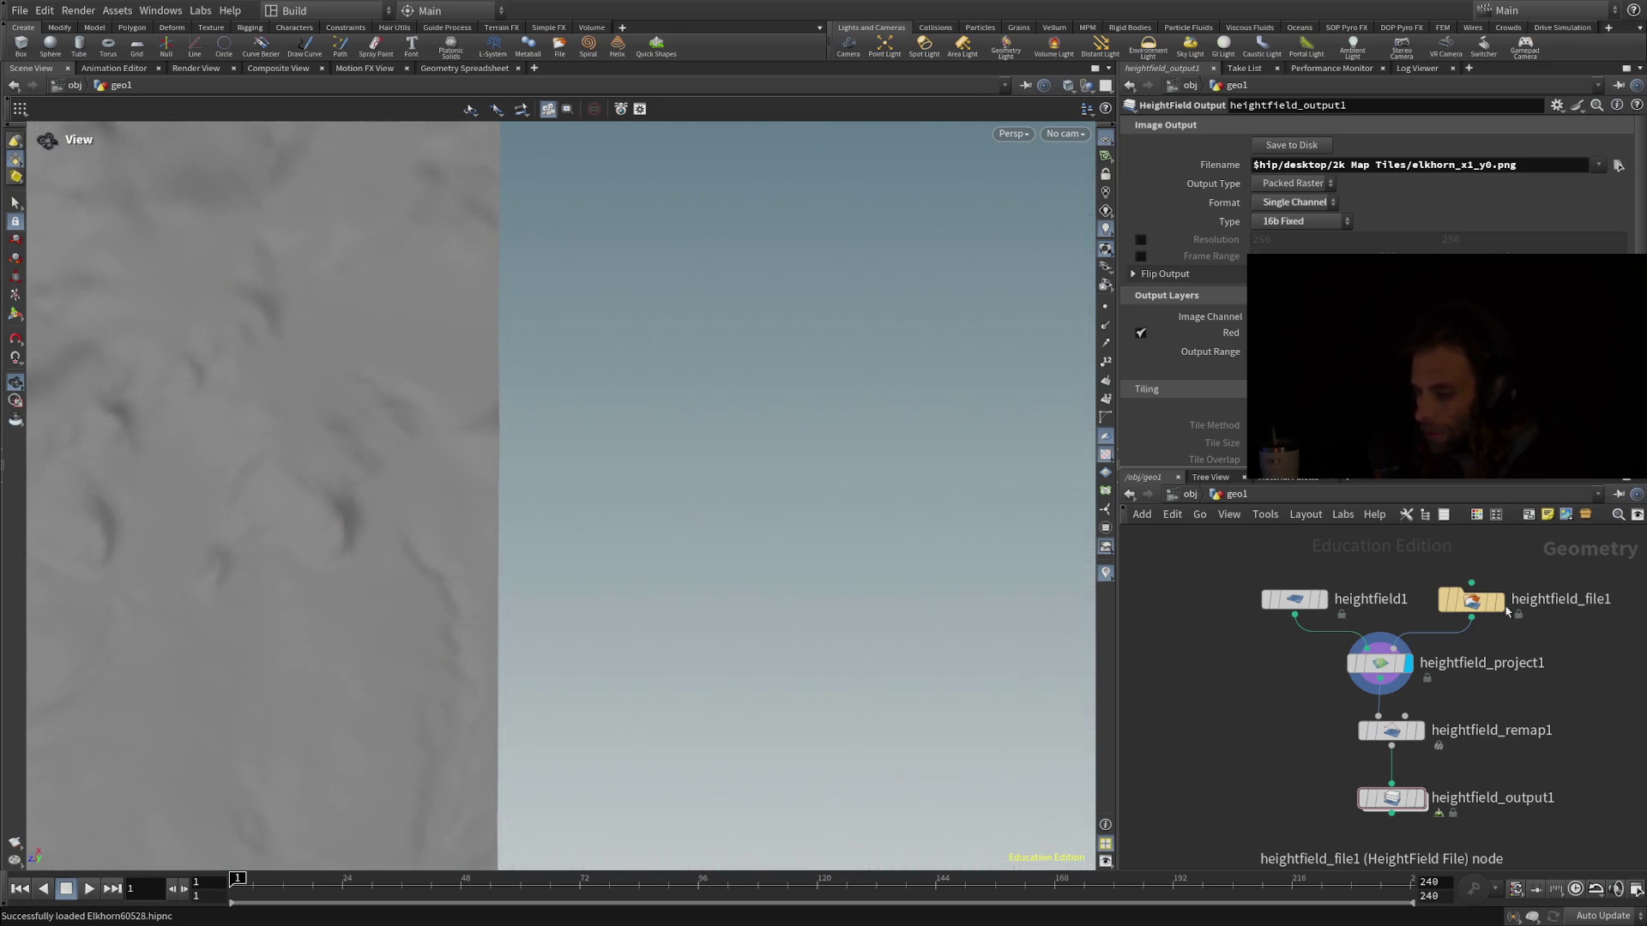
left_click(1472, 601)
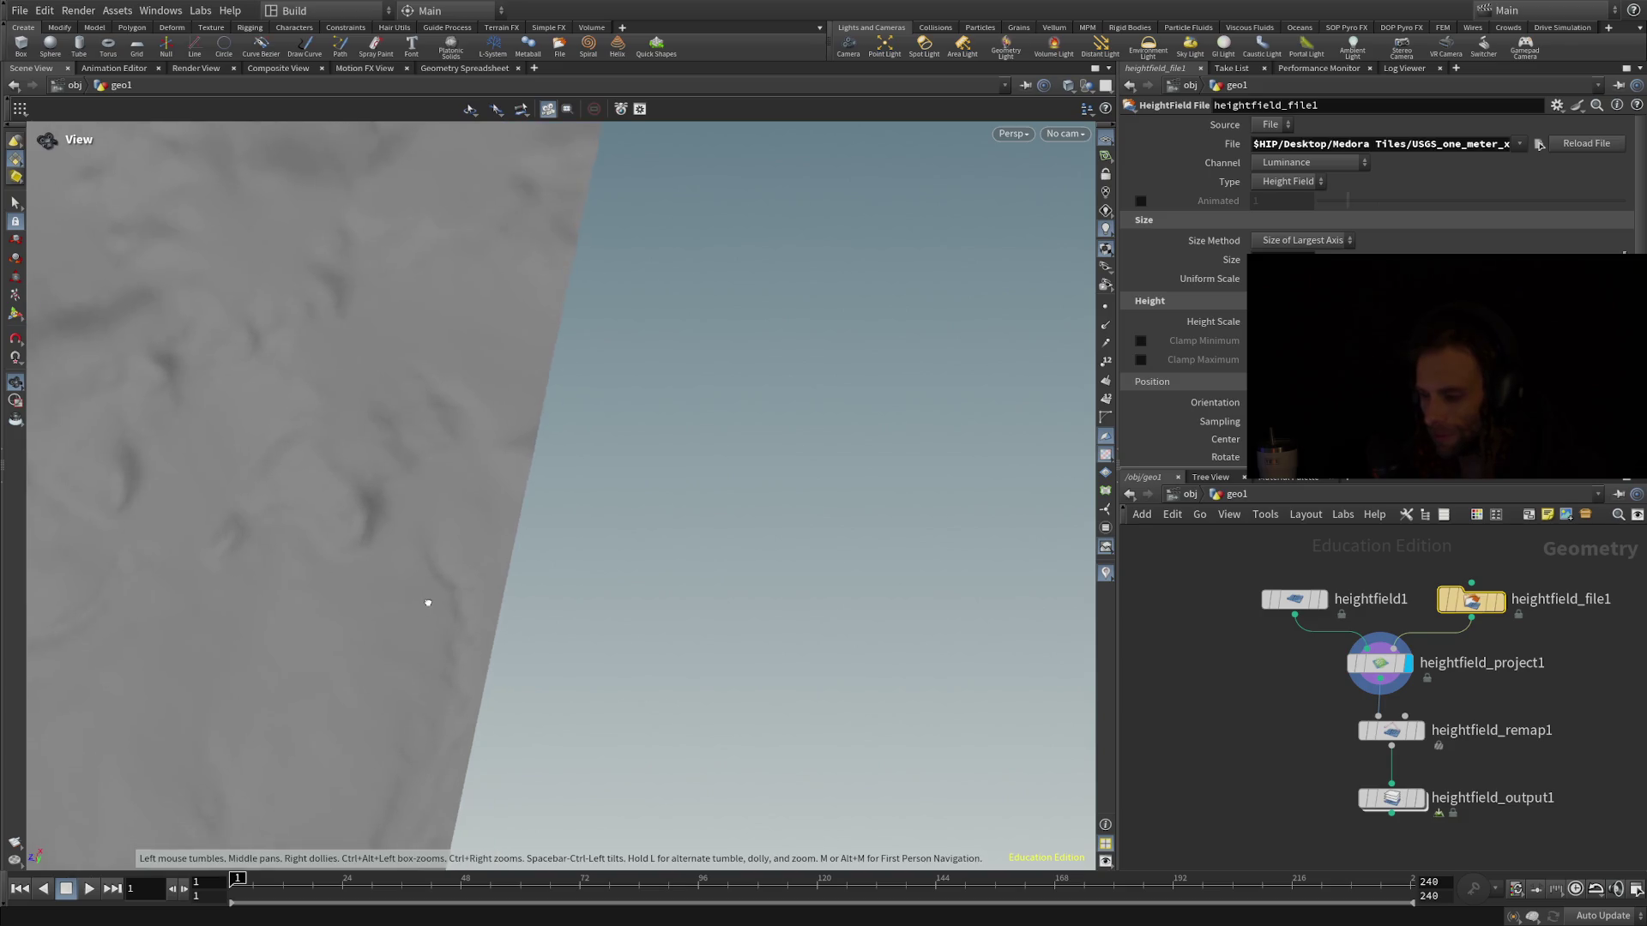
mouse_move(415, 593)
left_mouse_down()
mouse_move(581, 552)
mouse_move(588, 592)
left_mouse_up()
Inspect heightfield_remap1's 141.315–171.087 input range and heightfield_output1's export settings
mouse_move(1302, 605)
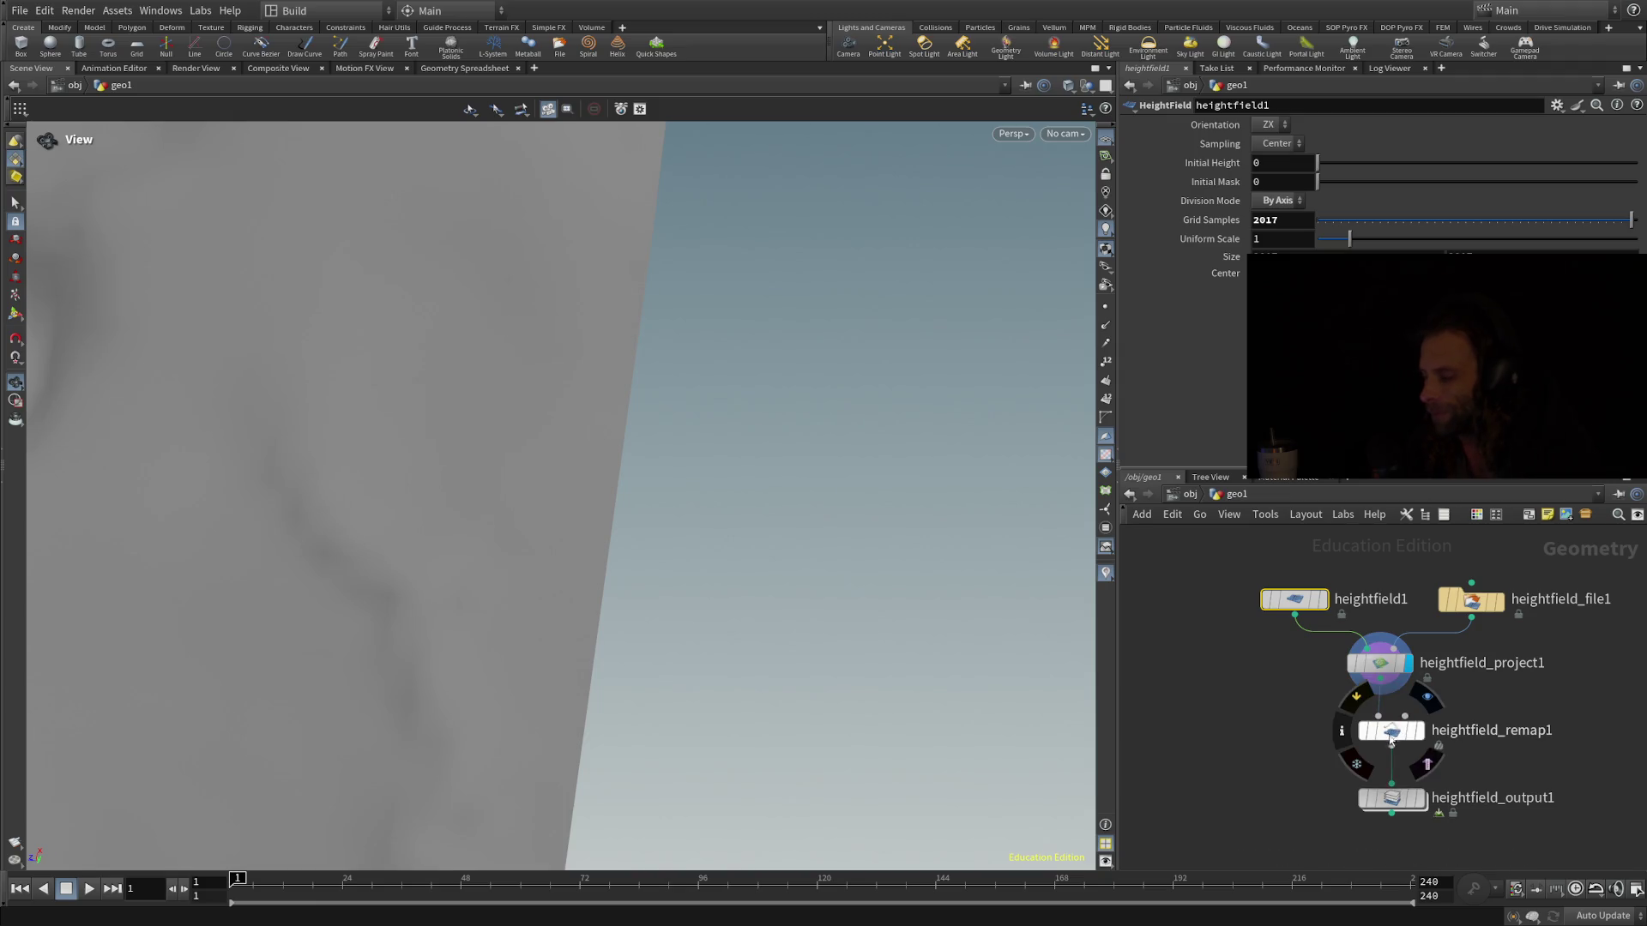
left_click(1391, 732)
left_click(1398, 799)
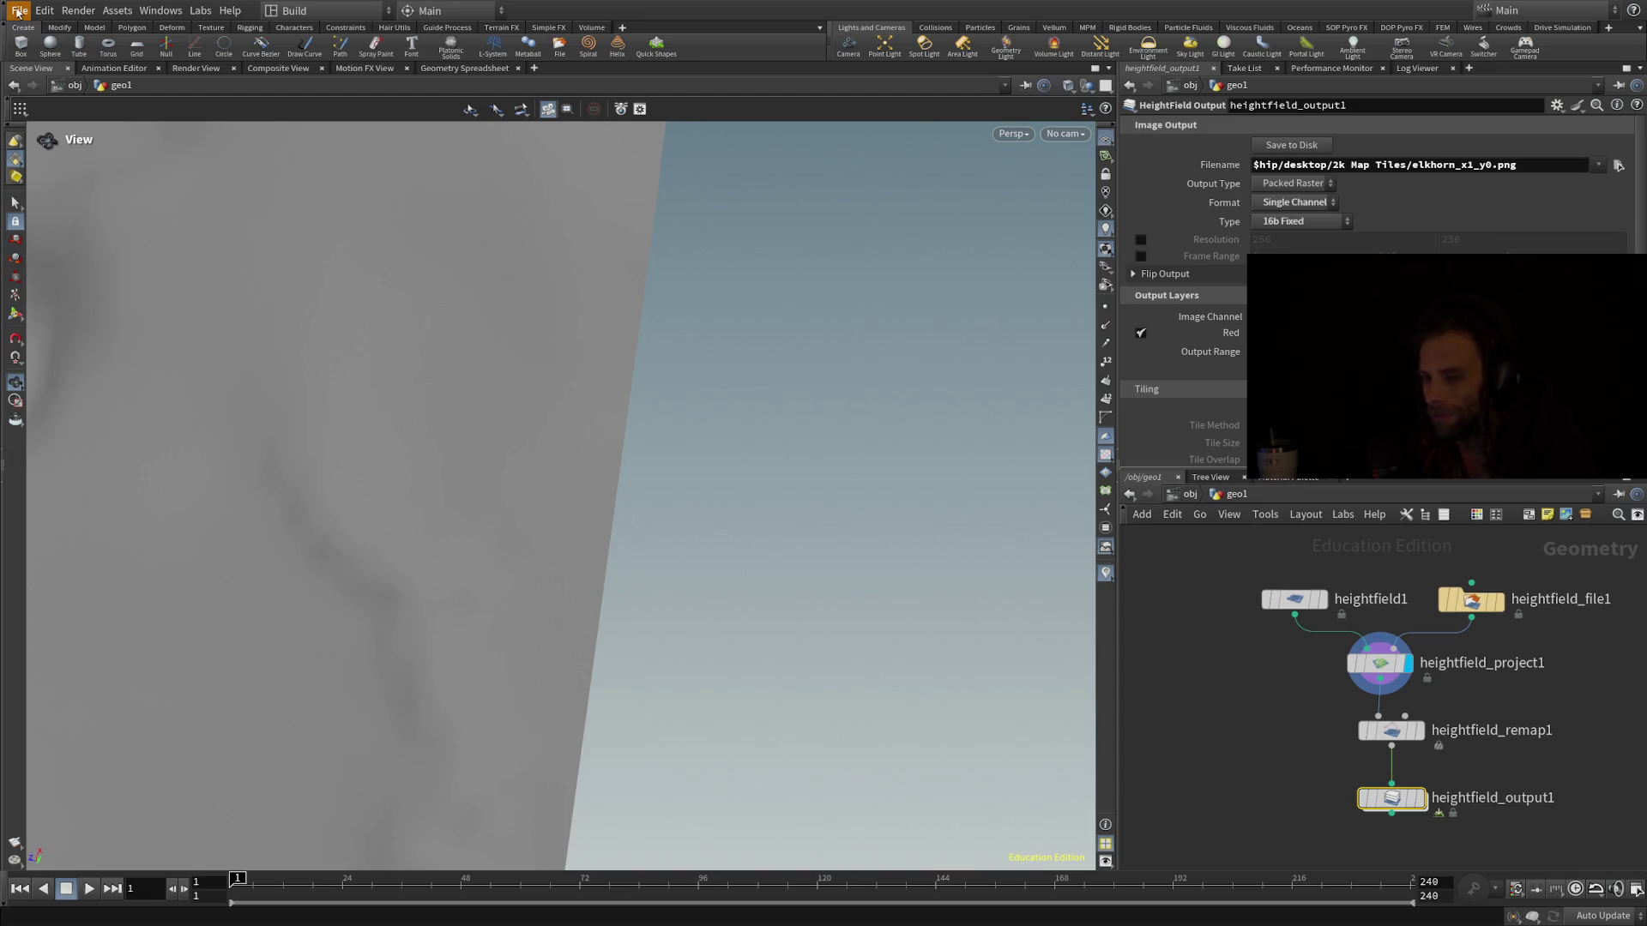
Save the scene, write the heightmap tile to disk, and recheck the remap range
key("ctrl+s")
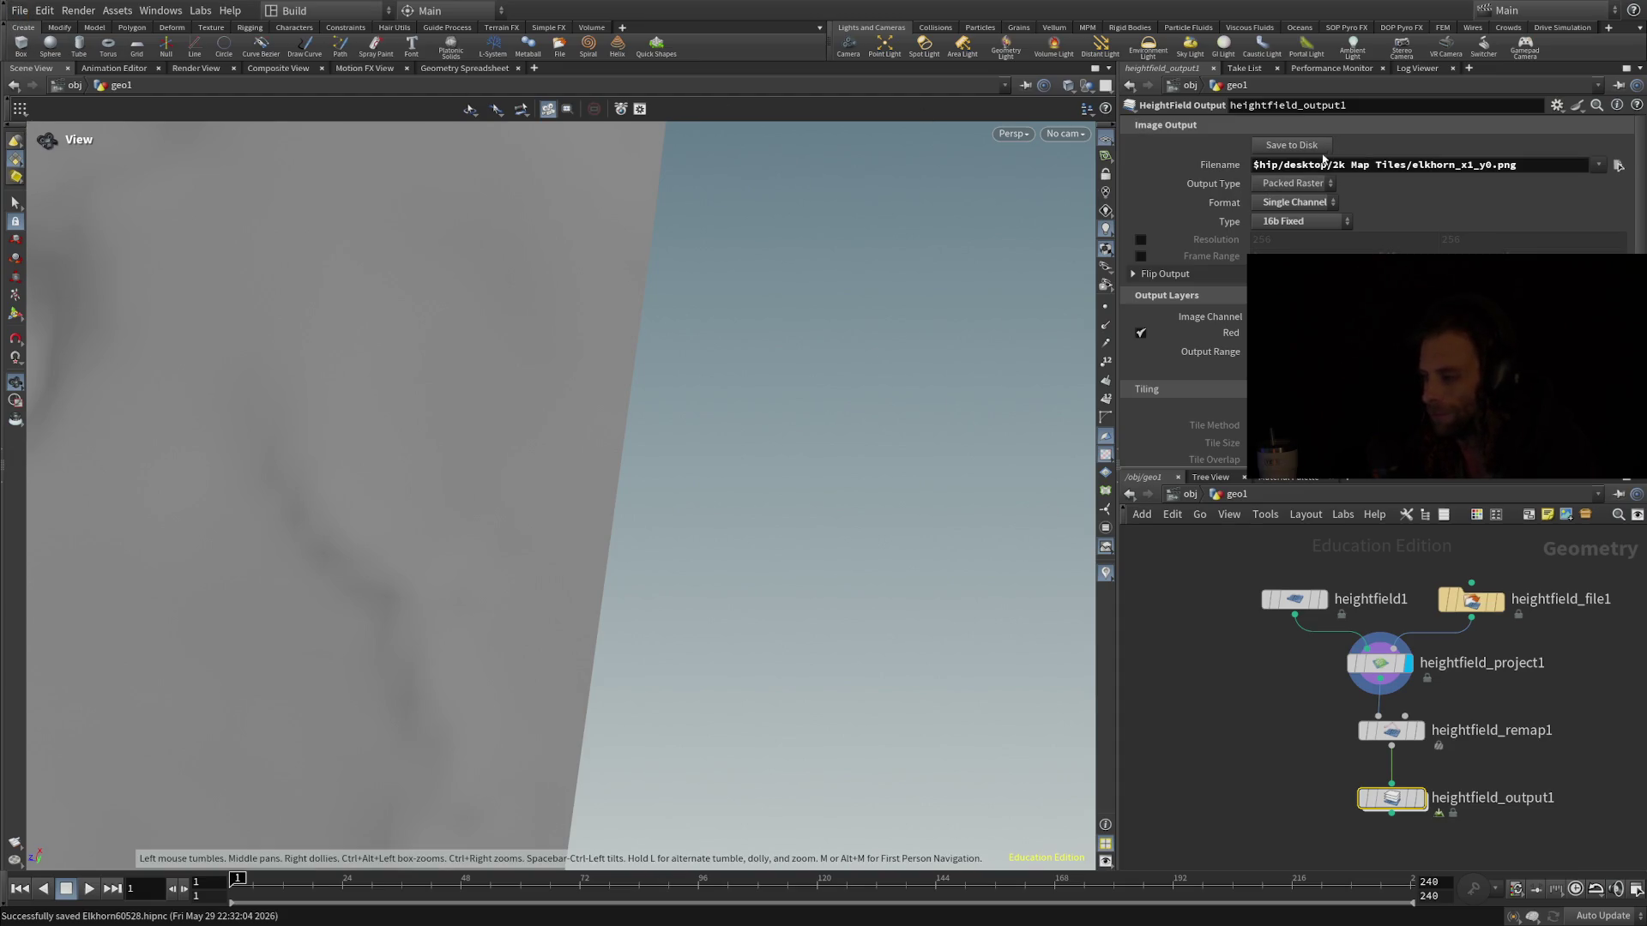
left_click(1300, 148)
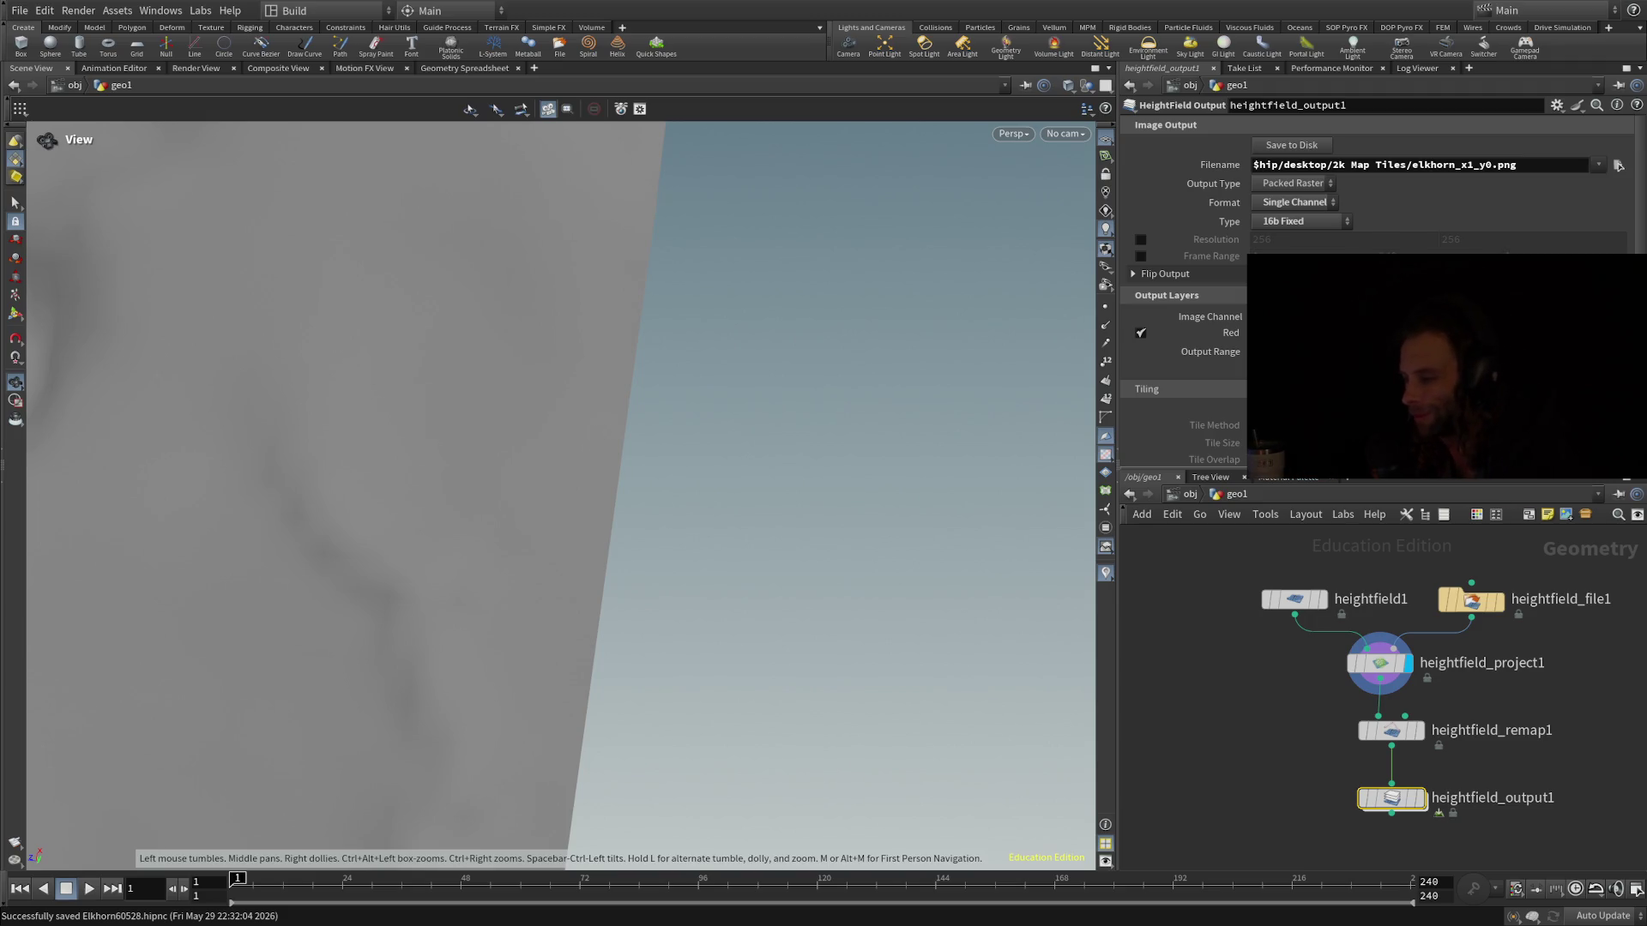
left_click(1391, 730)
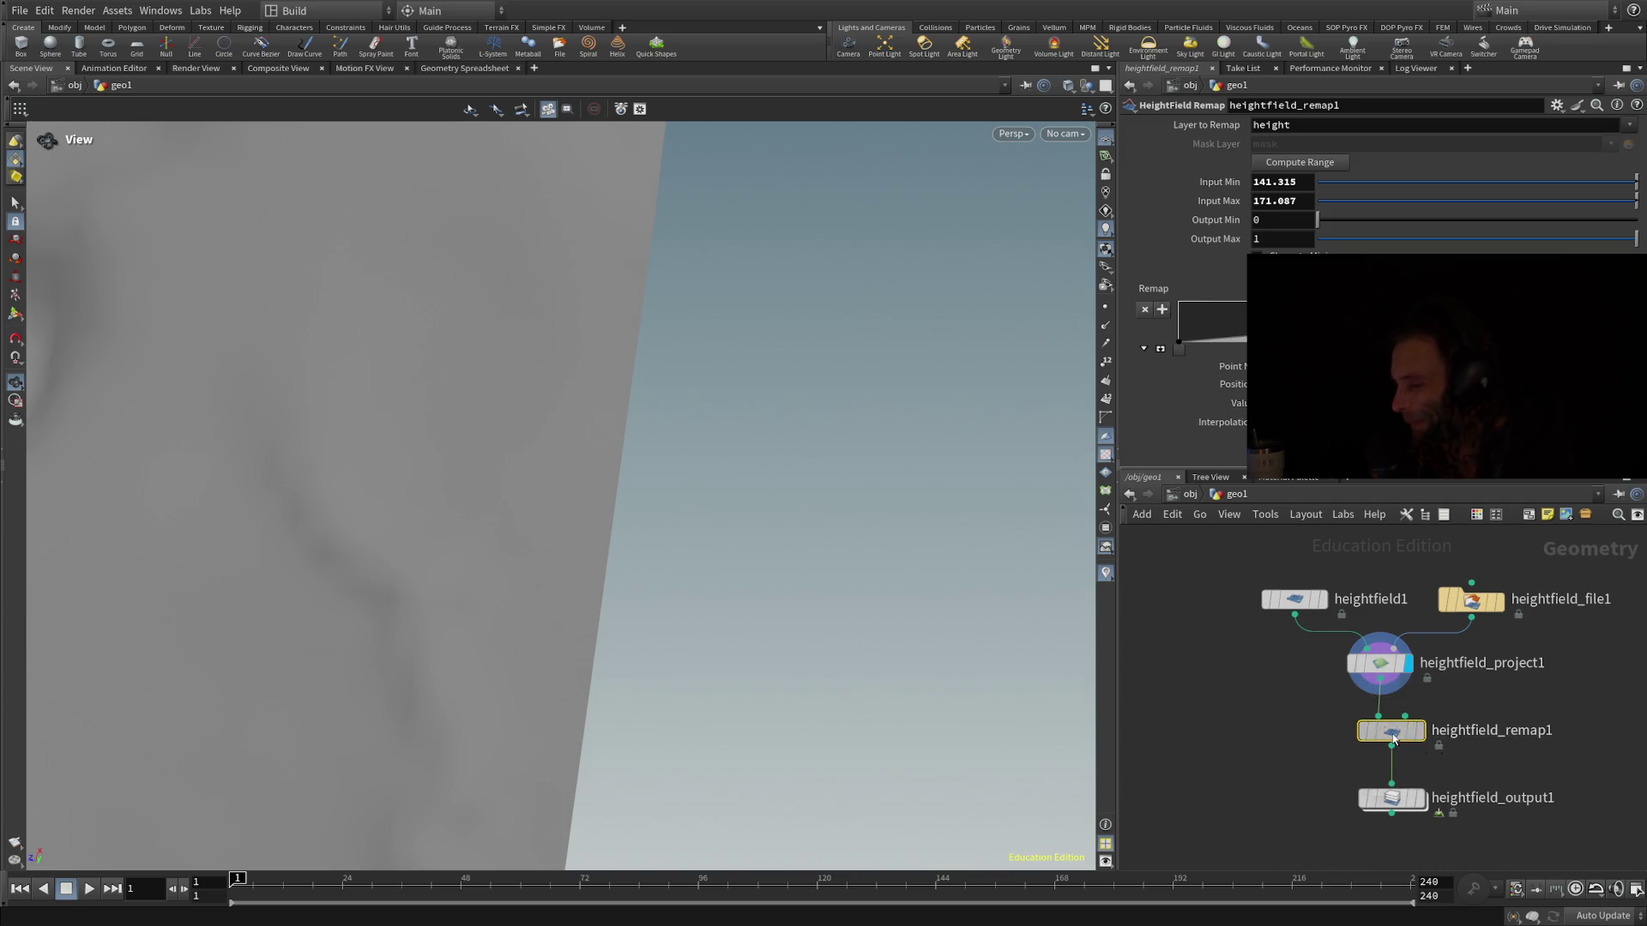
Write the elkhorn_x1_y0 heightmap tile to disk from heightfield_output1 as a 16-bit PNG
left_click(1392, 798)
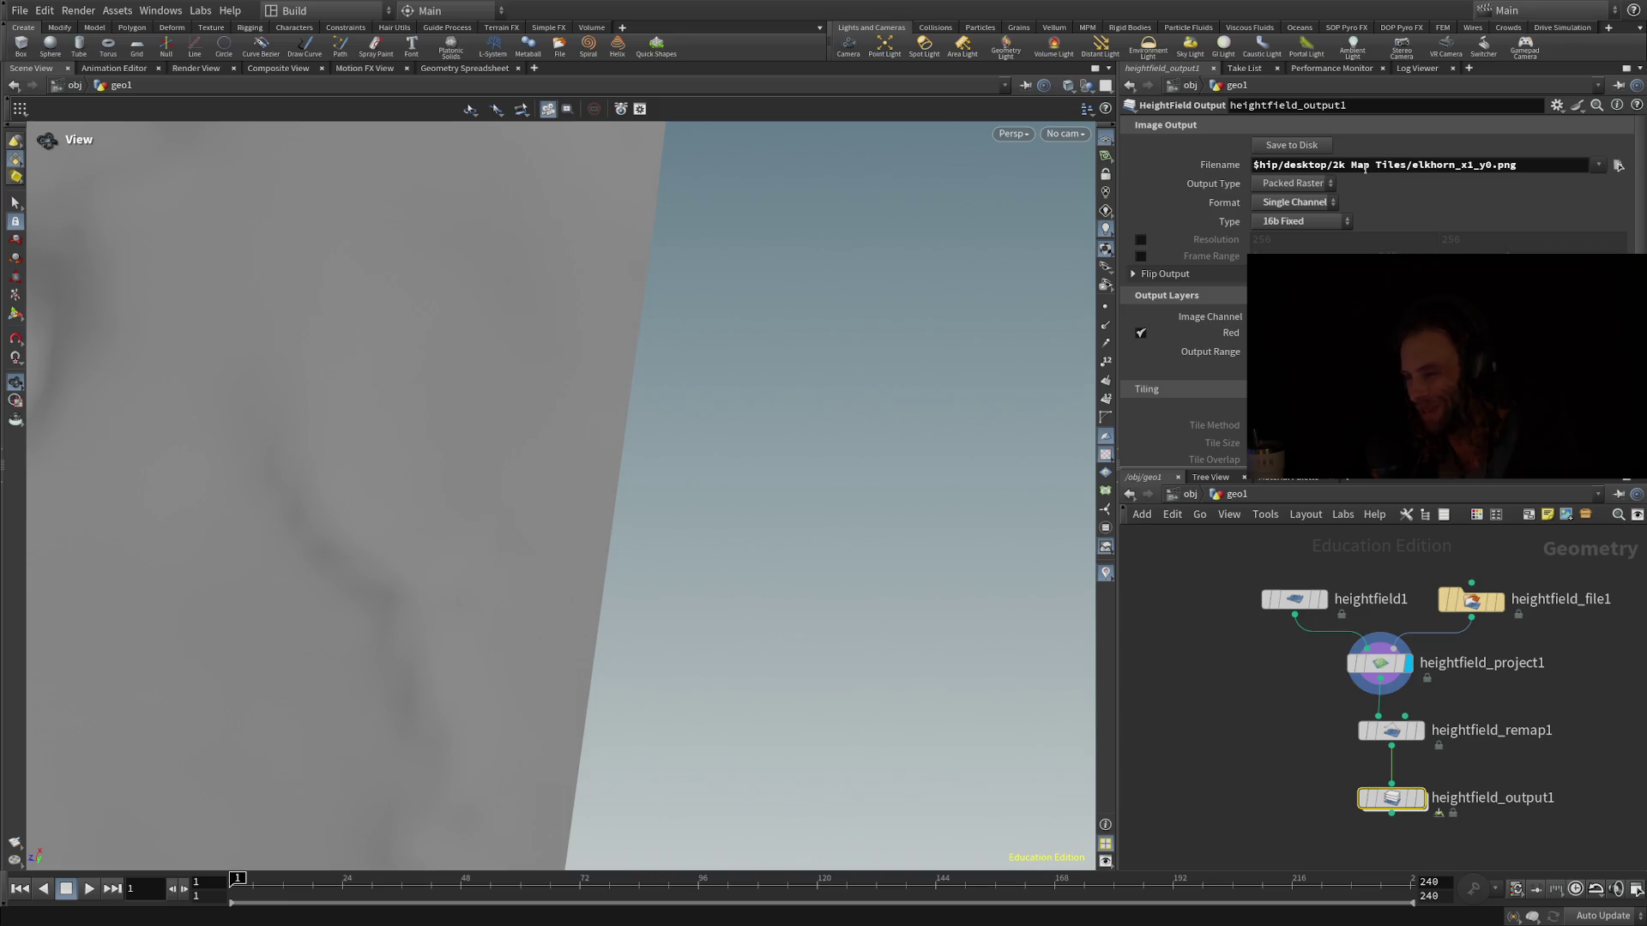
left_click(1311, 147)
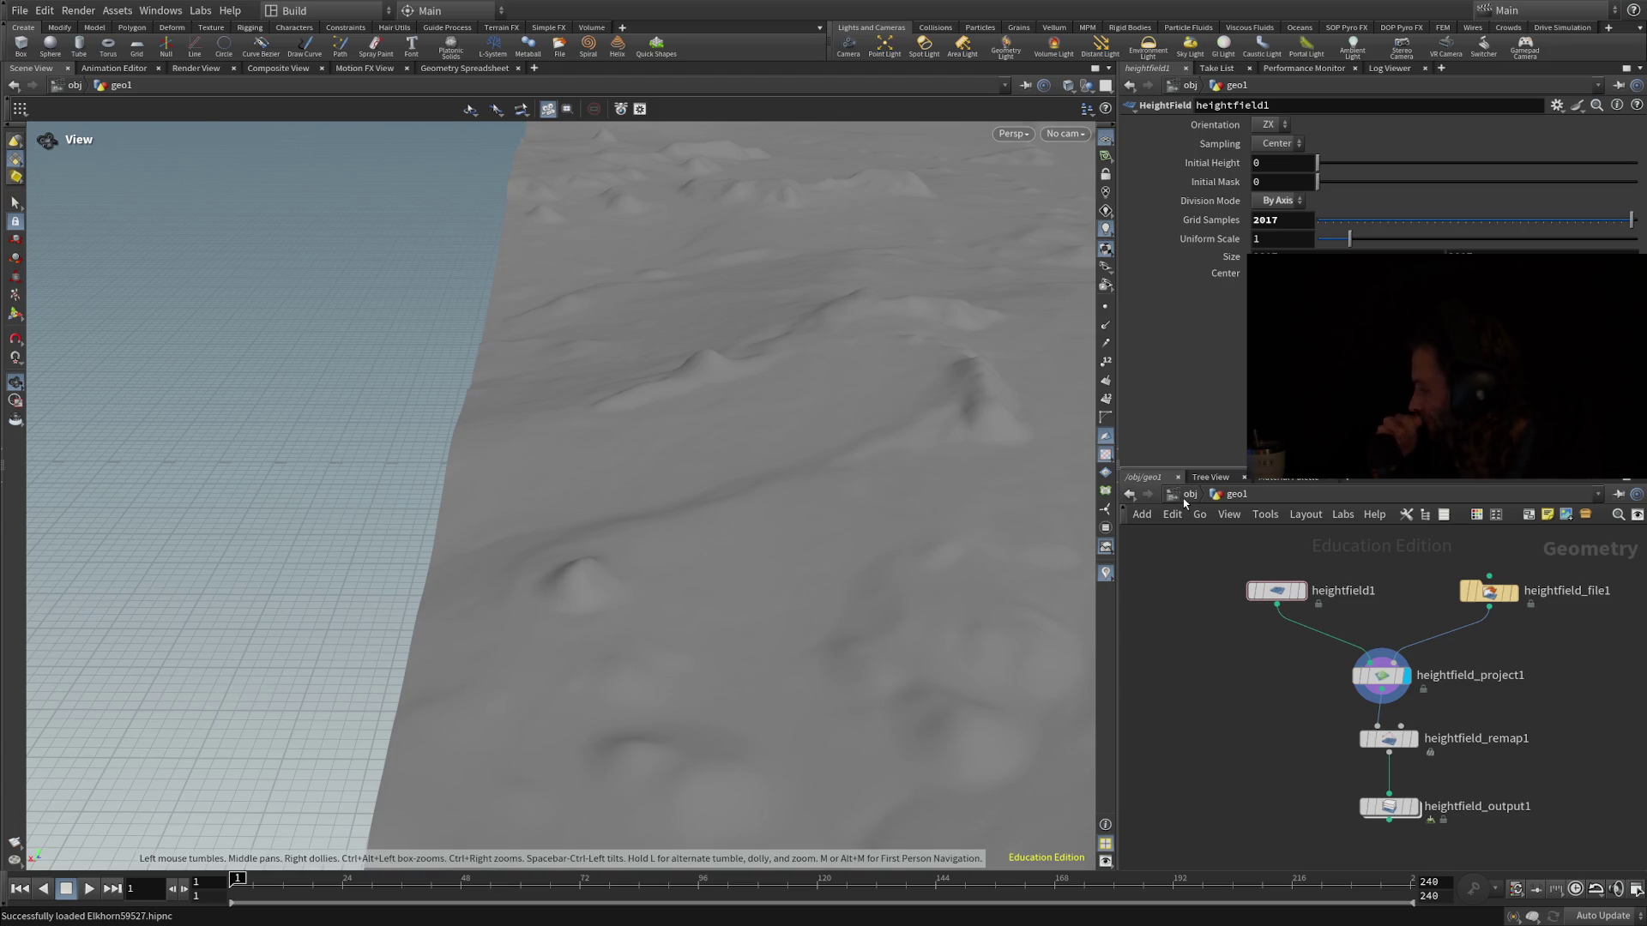
Orbit the Houdini view to a low horizon angle over the Elkhorn terrain, then look down onto its surface
mouse_move(872, 617)
left_mouse_down()
mouse_move(975, 698)
mouse_move(743, 445)
mouse_move(210, 275)
left_mouse_up()
mouse_move(823, 563)
left_mouse_down()
mouse_move(986, 540)
mouse_move(1064, 493)
left_mouse_up()
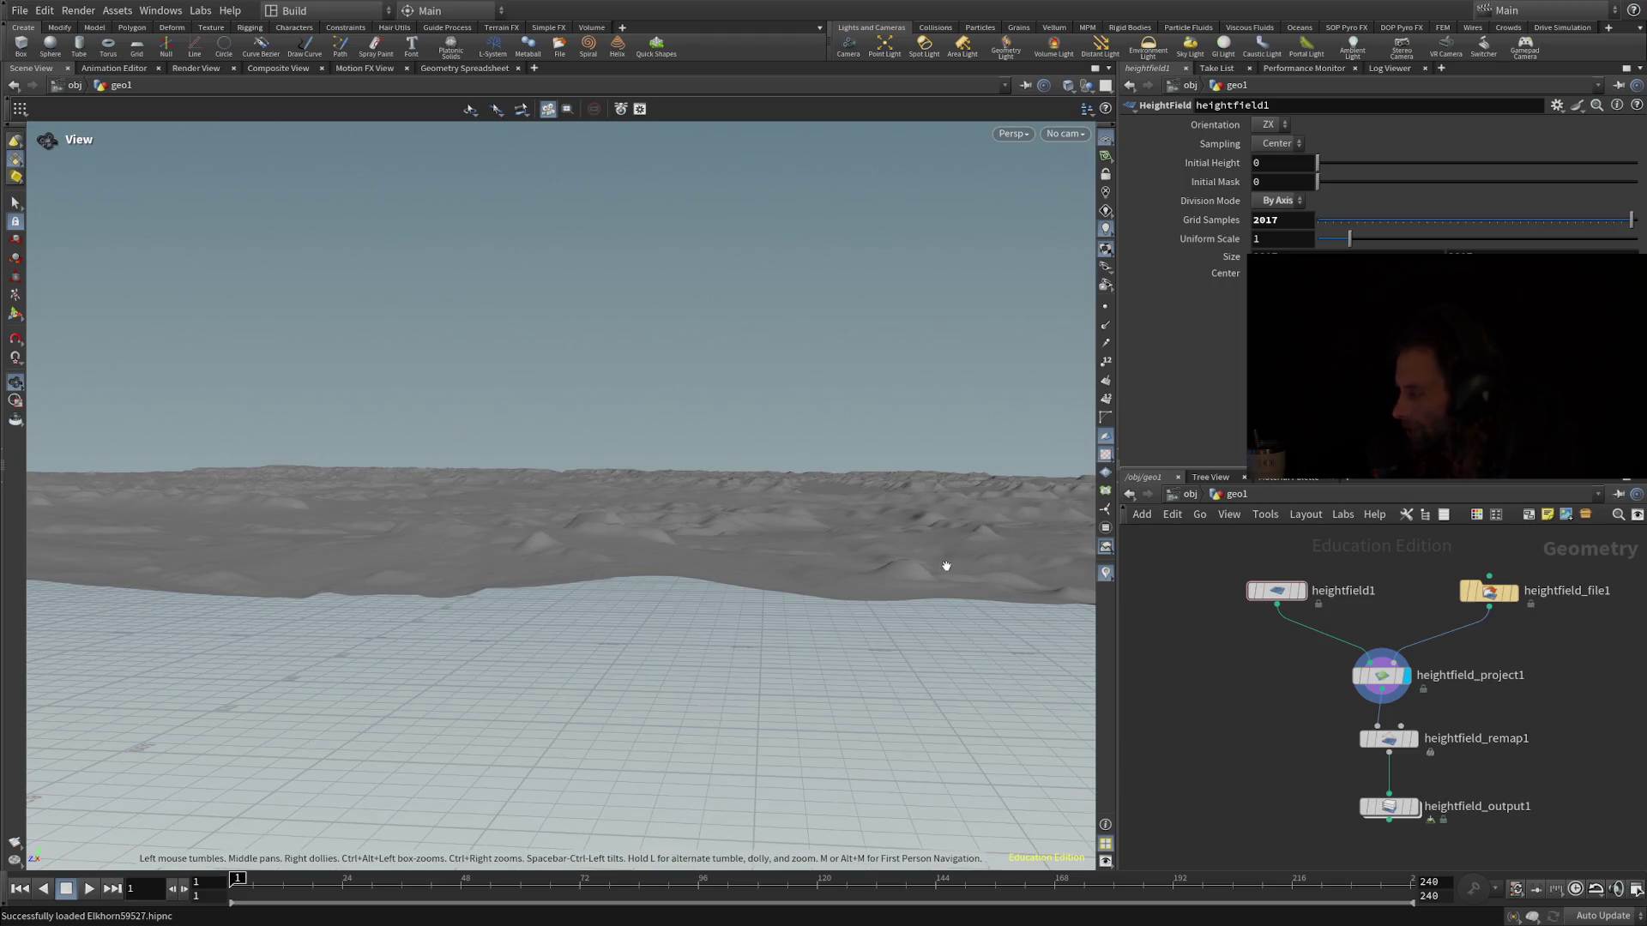
left_click_drag(856, 578, 864, 626)
mouse_move(783, 578)
left_mouse_down()
mouse_move(794, 639)
mouse_move(780, 471)
mouse_move(811, 585)
mouse_move(775, 514)
mouse_move(838, 566)
mouse_move(841, 812)
mouse_move(776, 627)
mouse_move(783, 578)
left_mouse_up()
left_click_drag(738, 489, 777, 639)
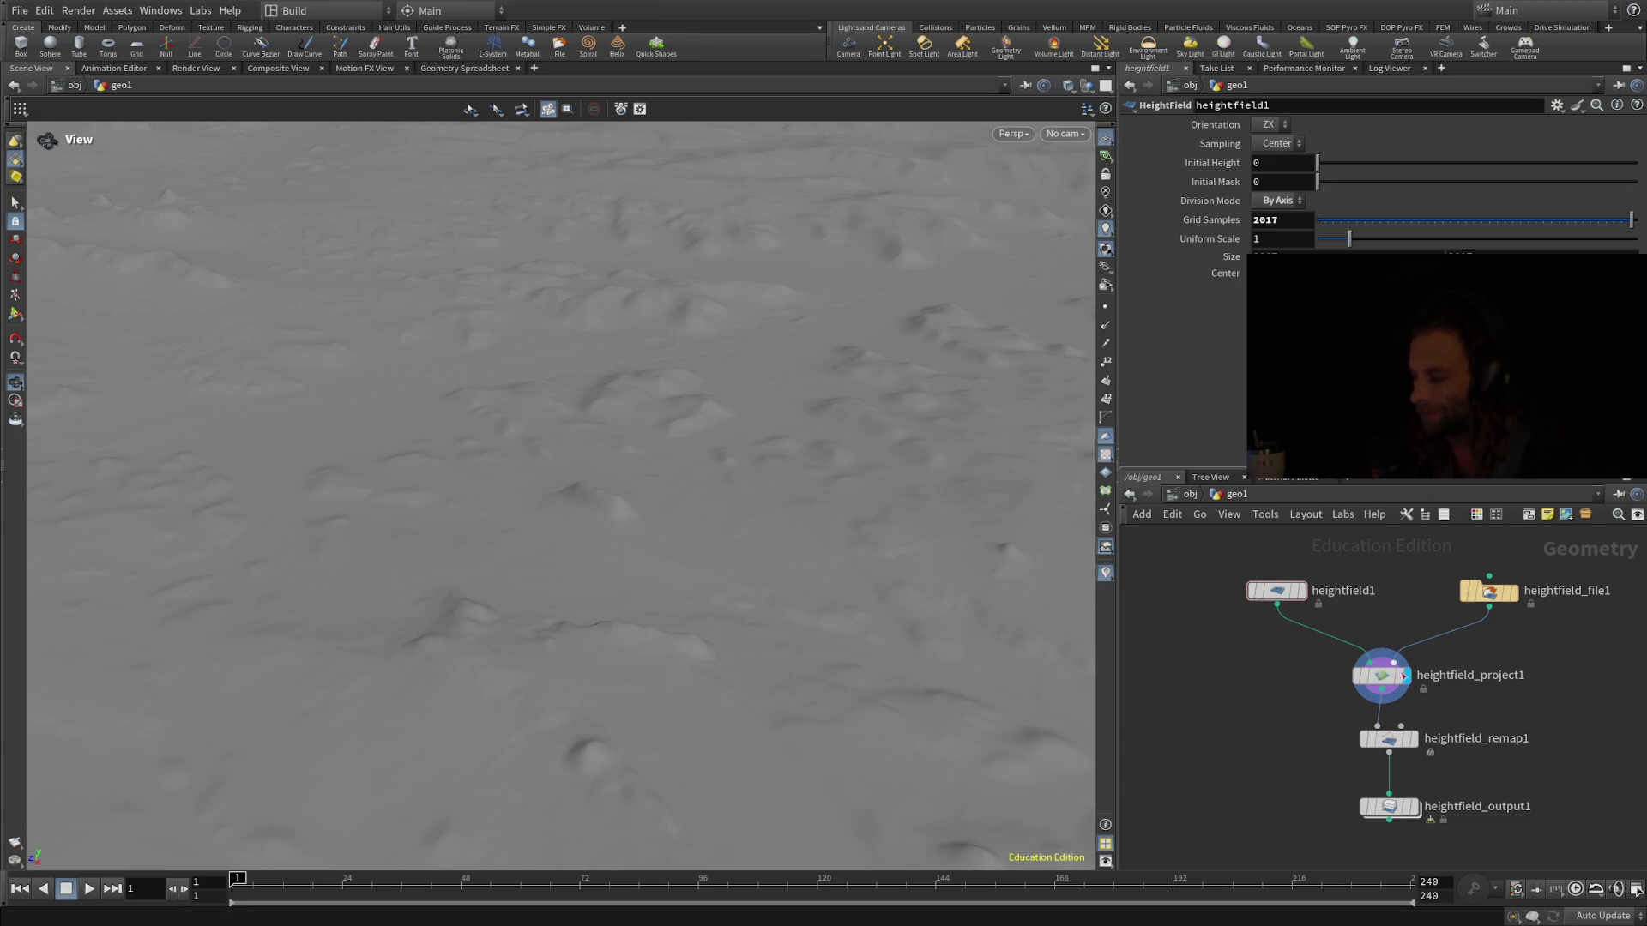
Inspect heightfield_remap1's 141.999–177.241 range, heightfield_output1's elkhorn_x0_y1.png path, then heightfield_file1's settings
left_click(1389, 740)
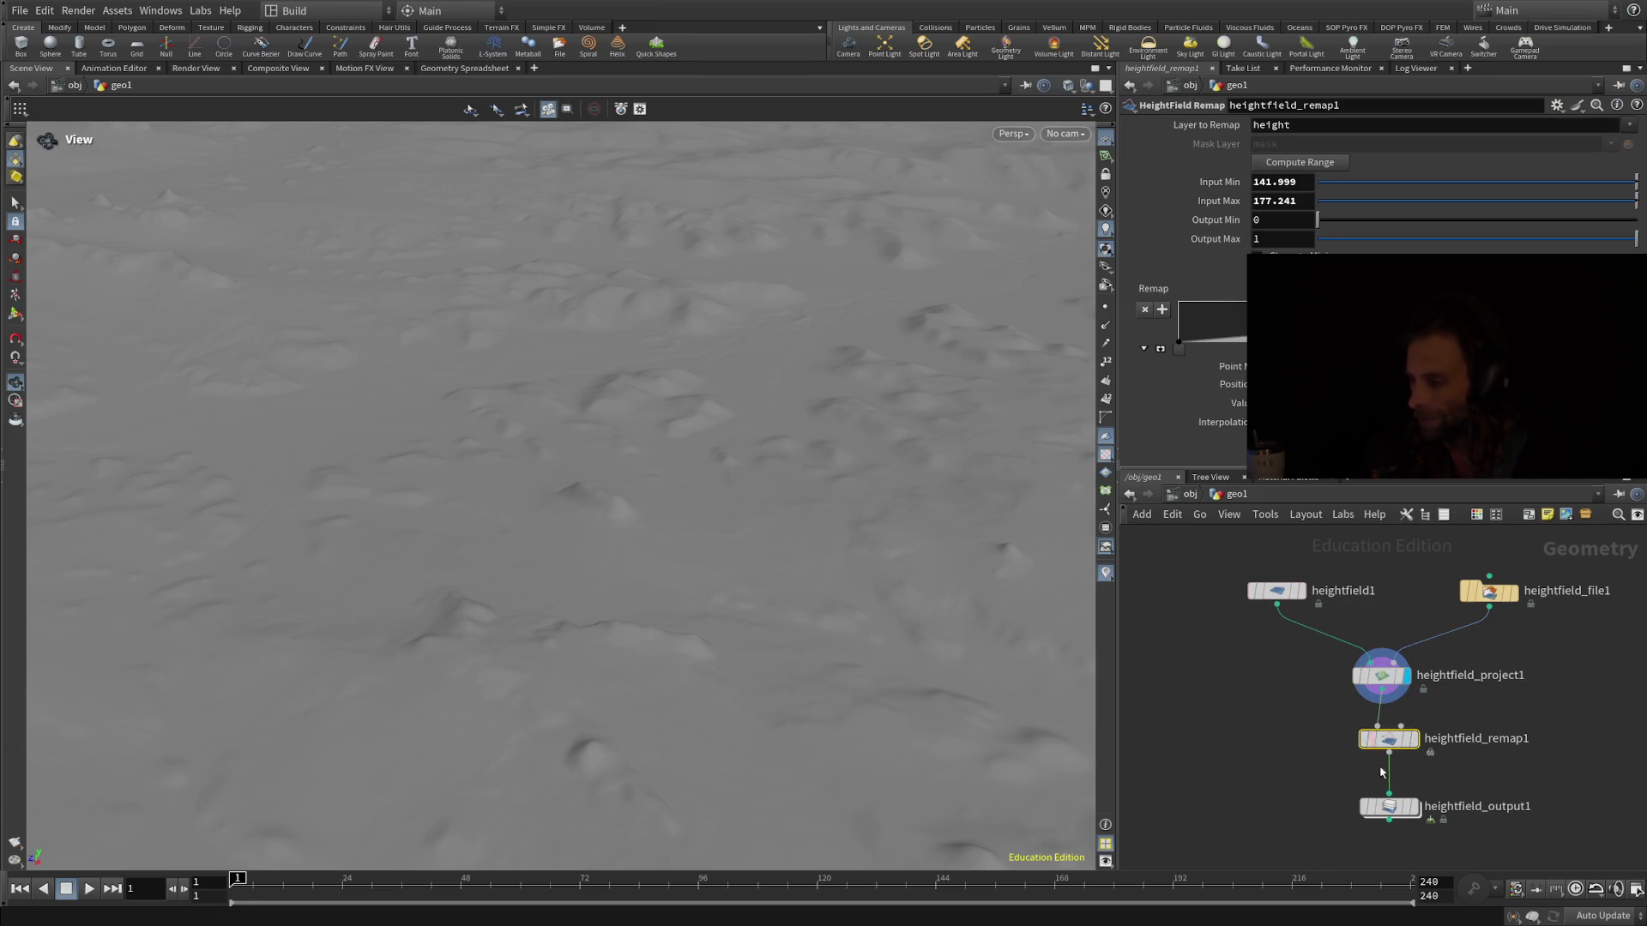
left_click(1389, 807)
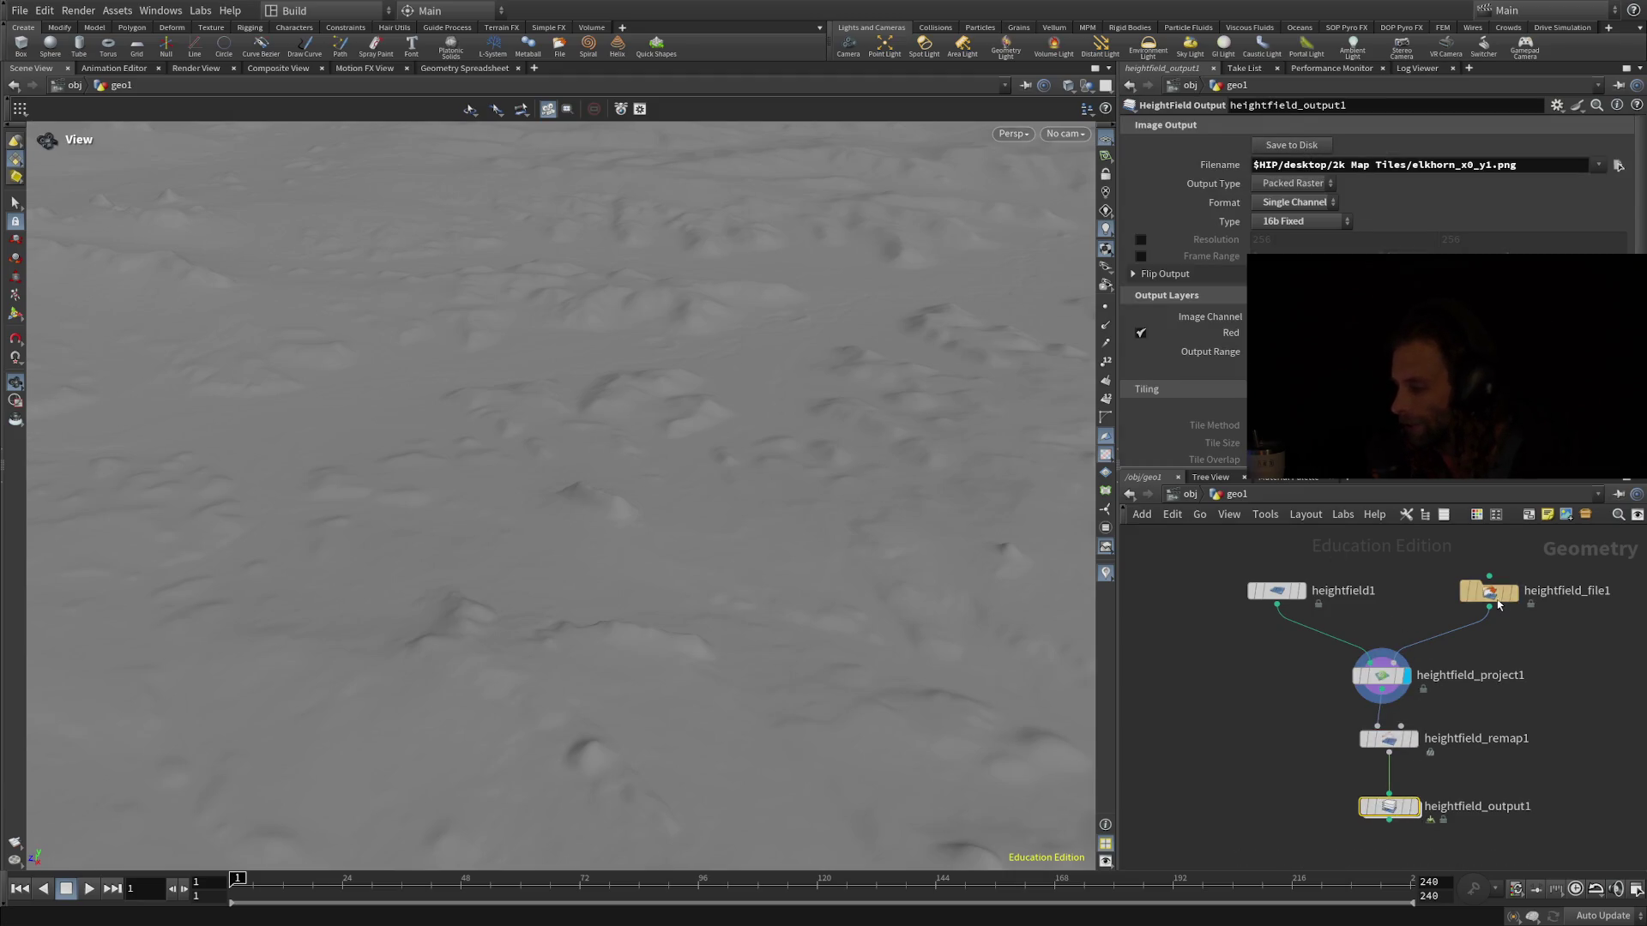
left_click(1489, 592)
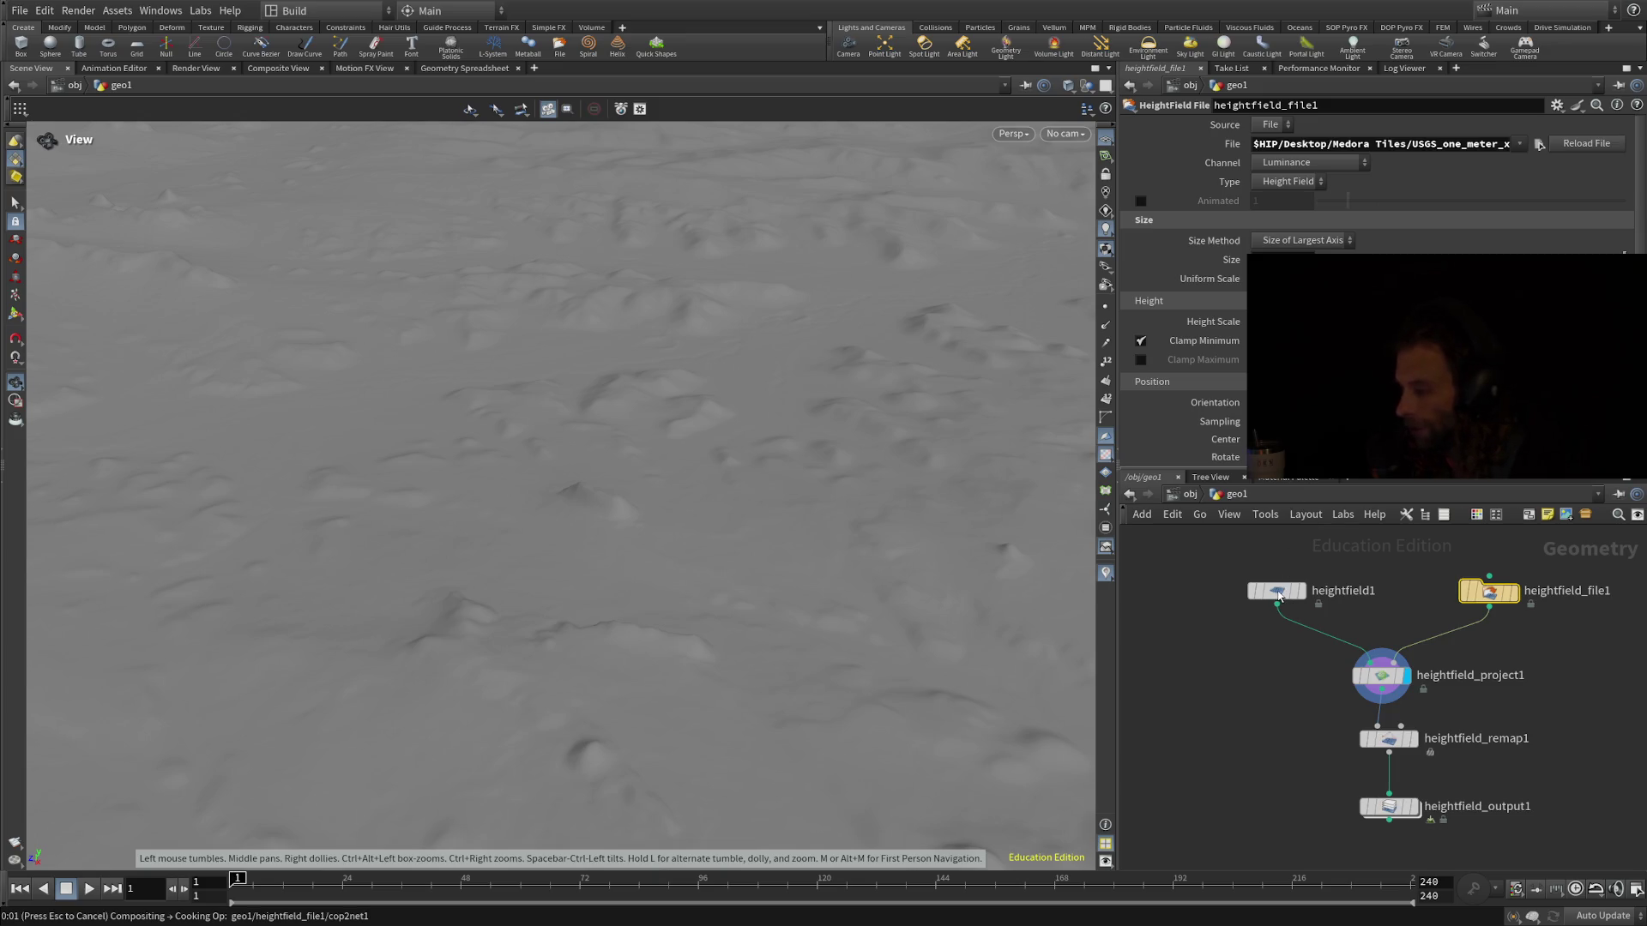
Select heightfield1 to show its ZX orientation, 2017 grid samples and uniform scale 1
left_click(1278, 594)
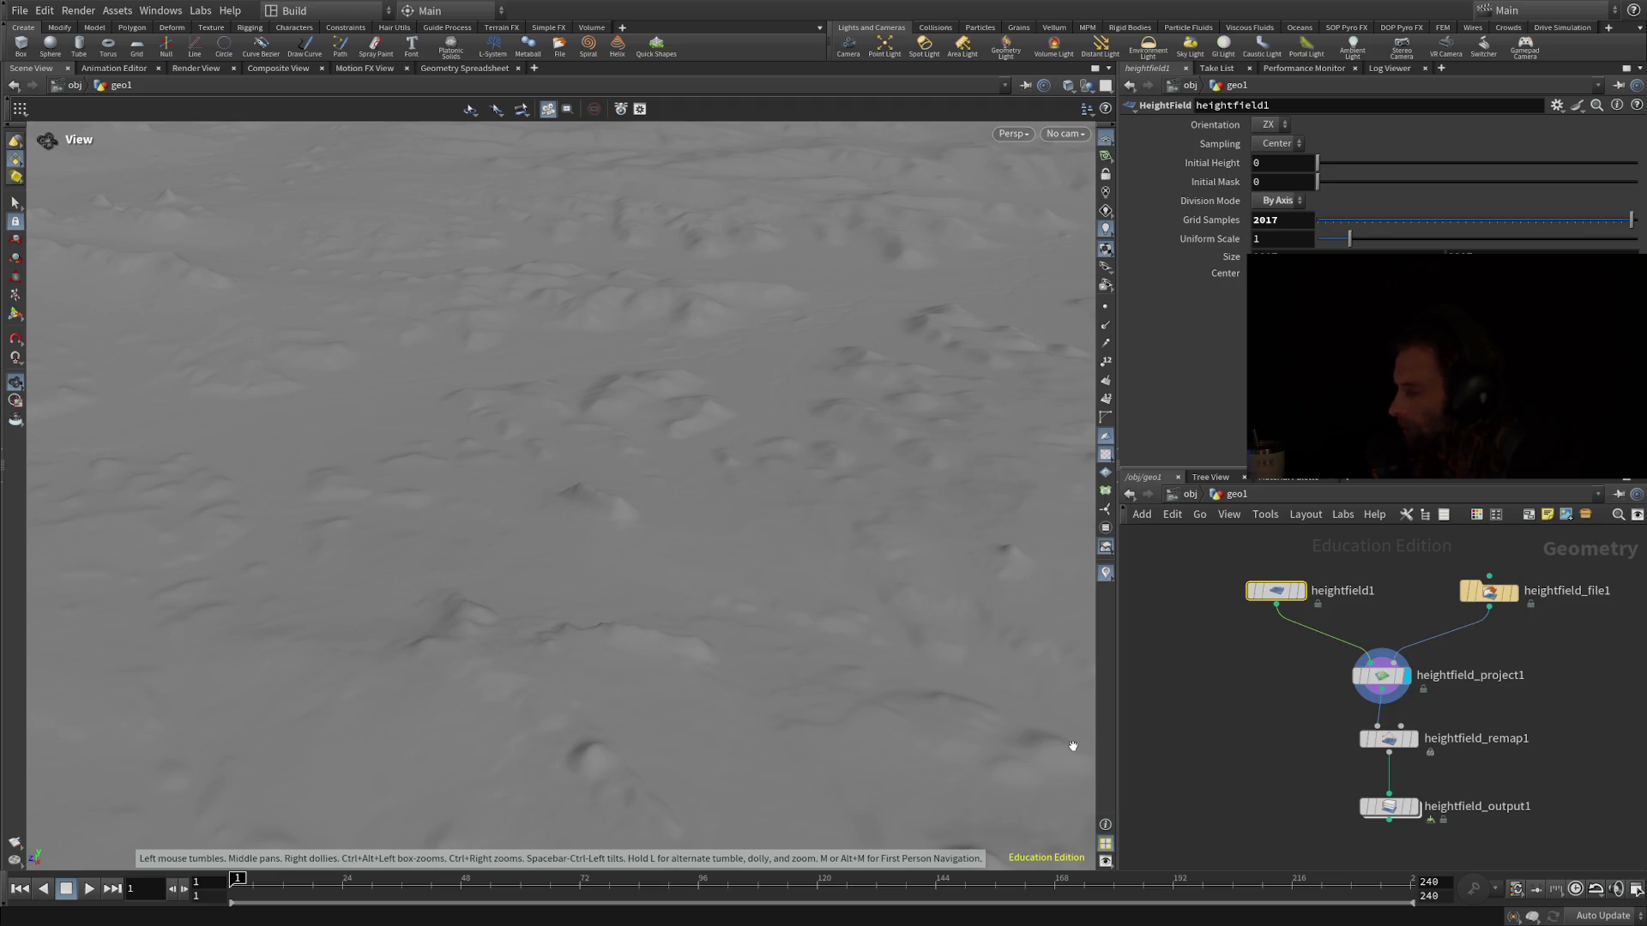
mouse_move(746, 769)
left_mouse_down()
mouse_move(747, 812)
mouse_move(759, 704)
mouse_move(809, 632)
mouse_move(761, 743)
mouse_move(728, 677)
mouse_move(703, 514)
mouse_move(430, 581)
mouse_move(443, 522)
mouse_move(430, 547)
left_mouse_up()
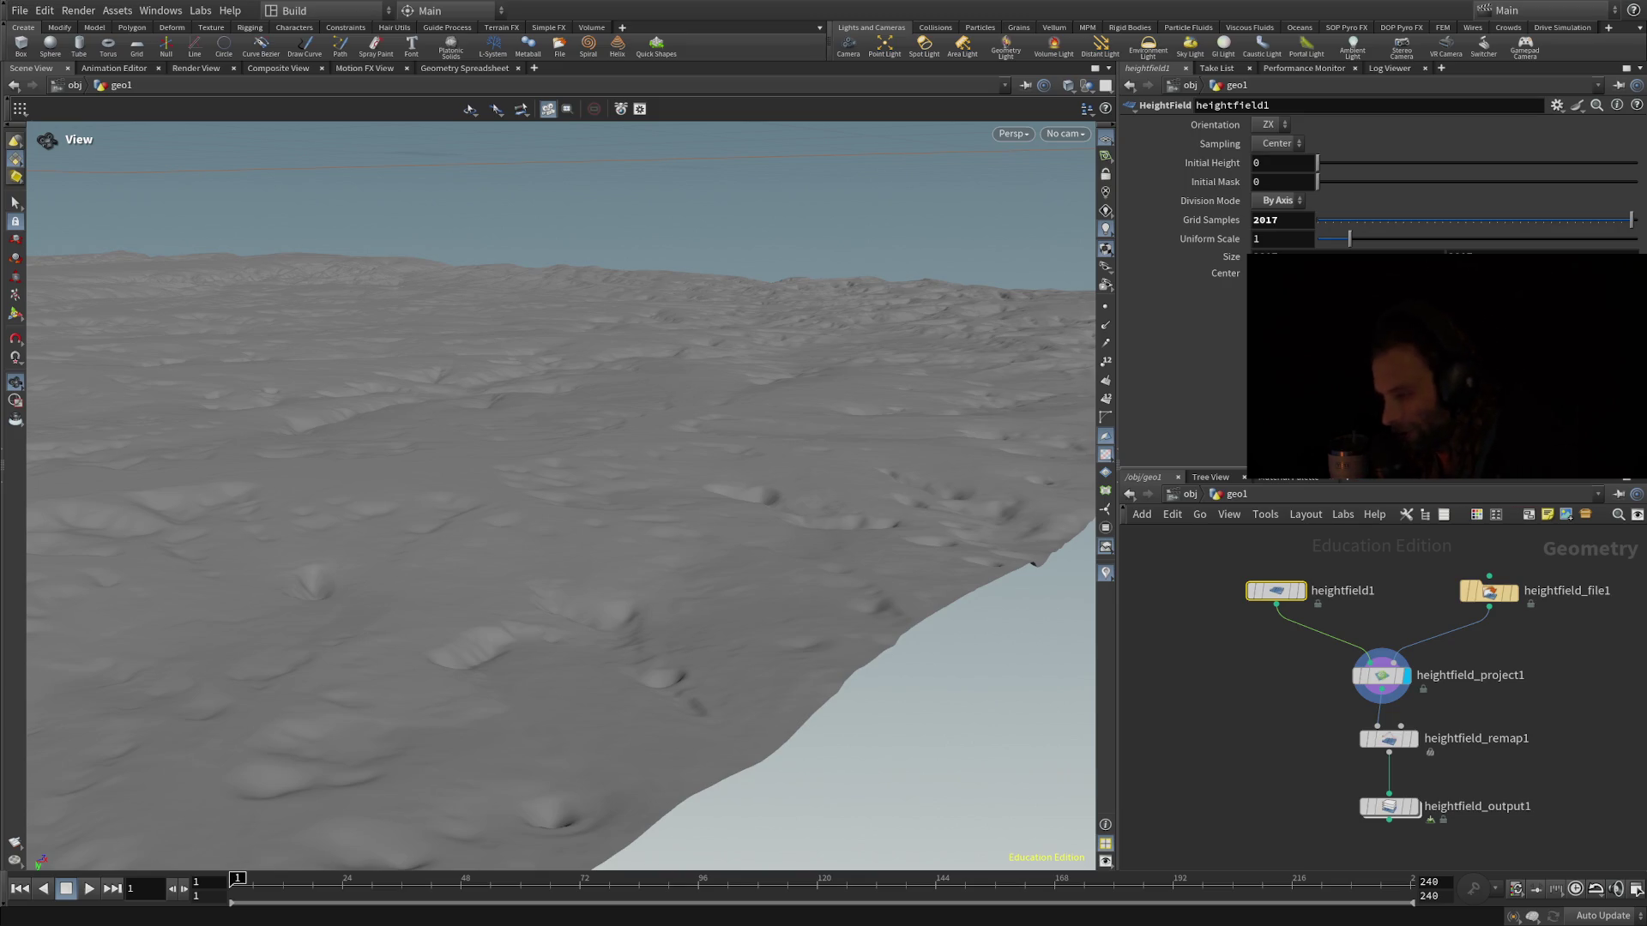
mouse_move(910, 574)
left_mouse_down()
mouse_move(846, 570)
mouse_move(923, 596)
mouse_move(914, 574)
left_mouse_up()
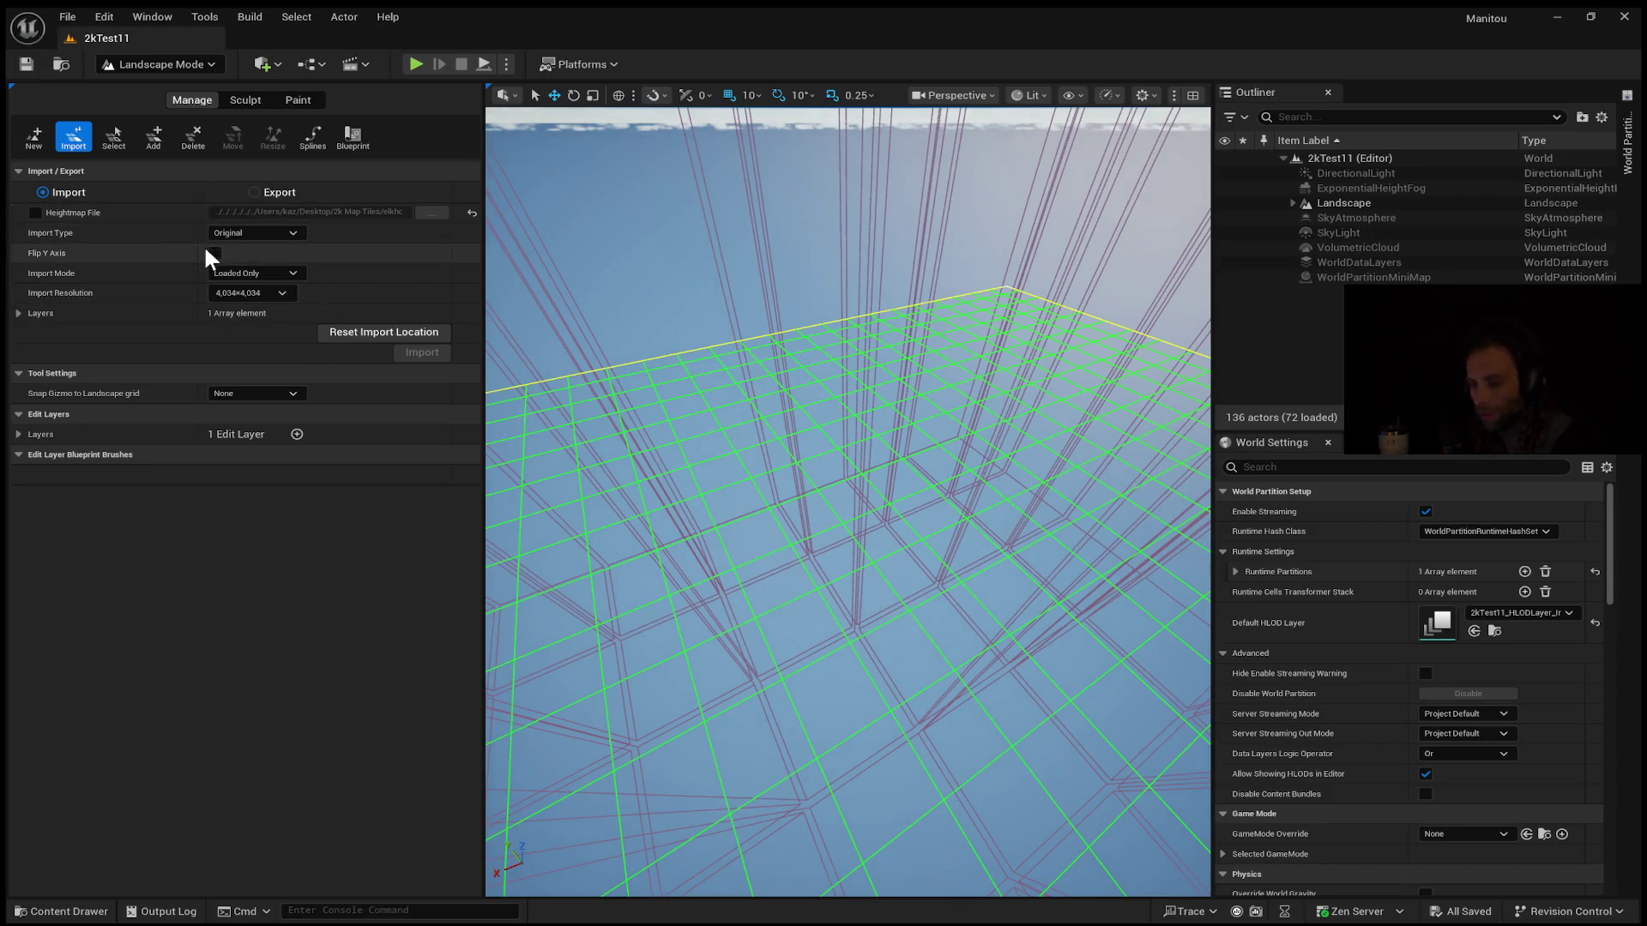
Re-import the heightmap into the landscape at 4,034x4,034 resolution and orbit to inspect the grid
left_click(34, 212)
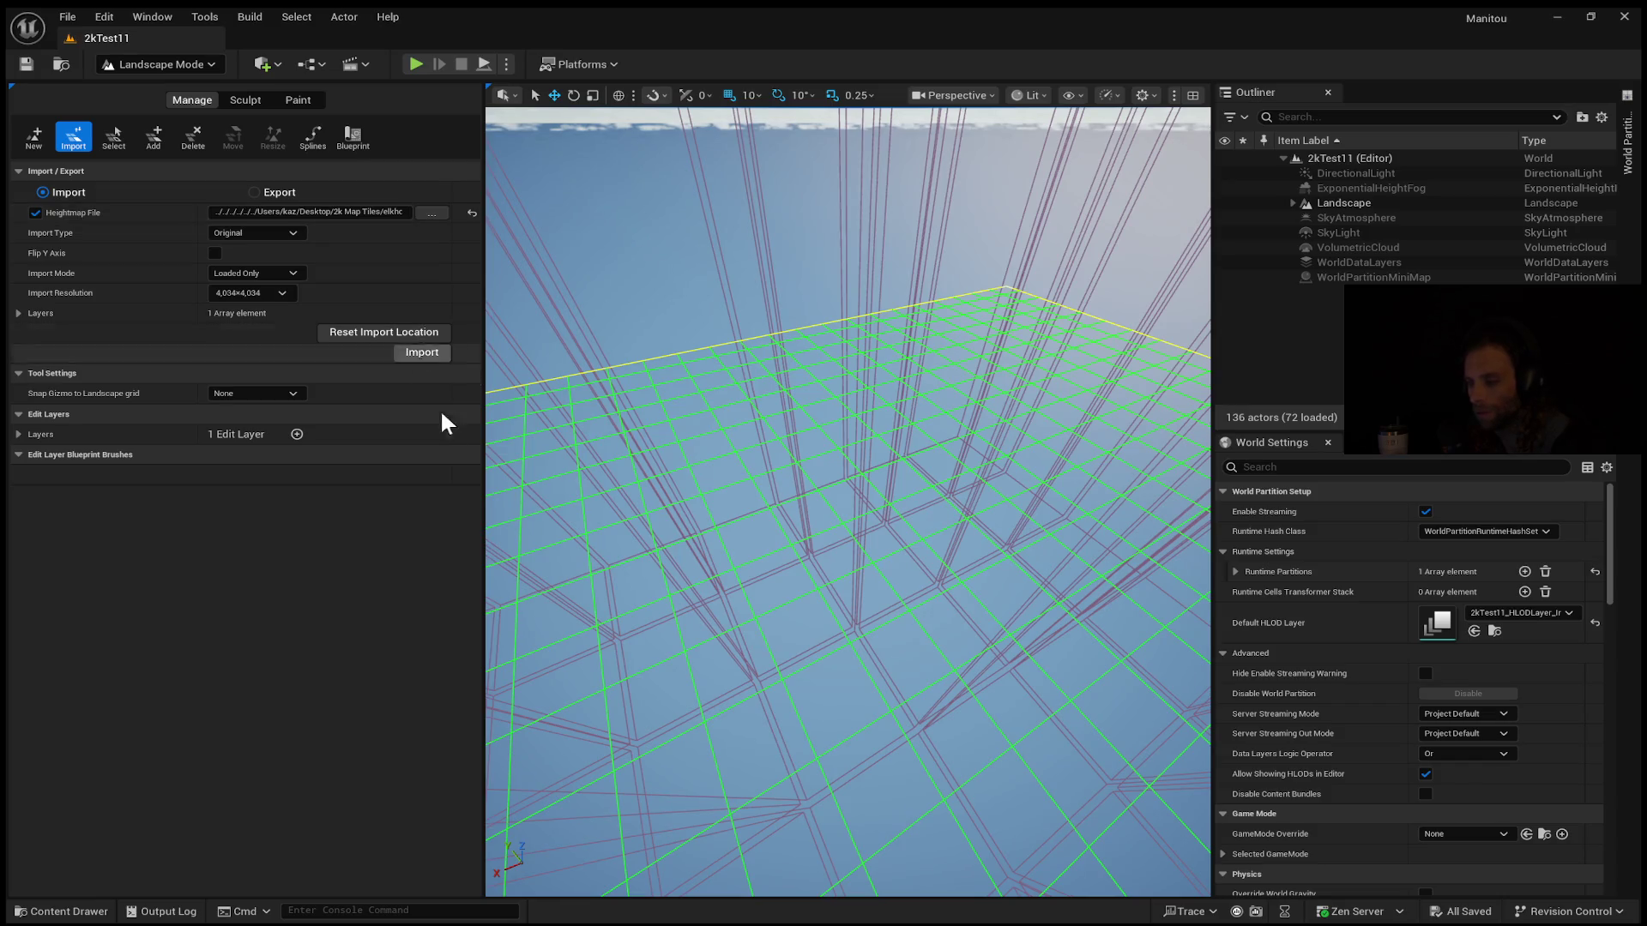
left_click(421, 354)
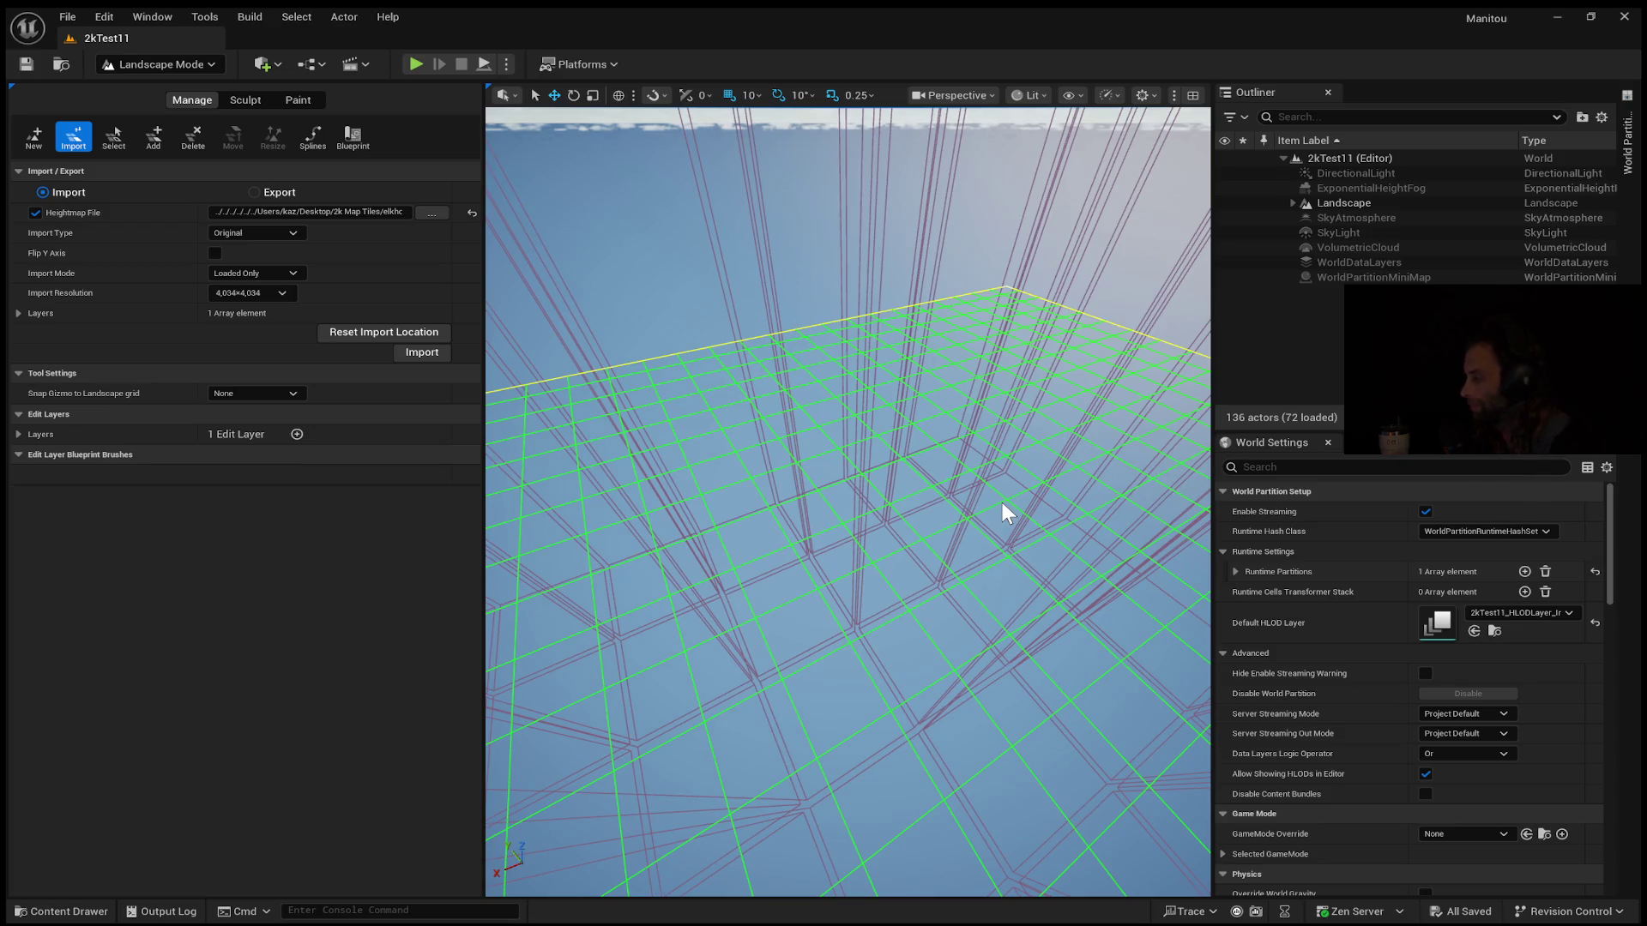
left_click_drag(1002, 502, 849, 508)
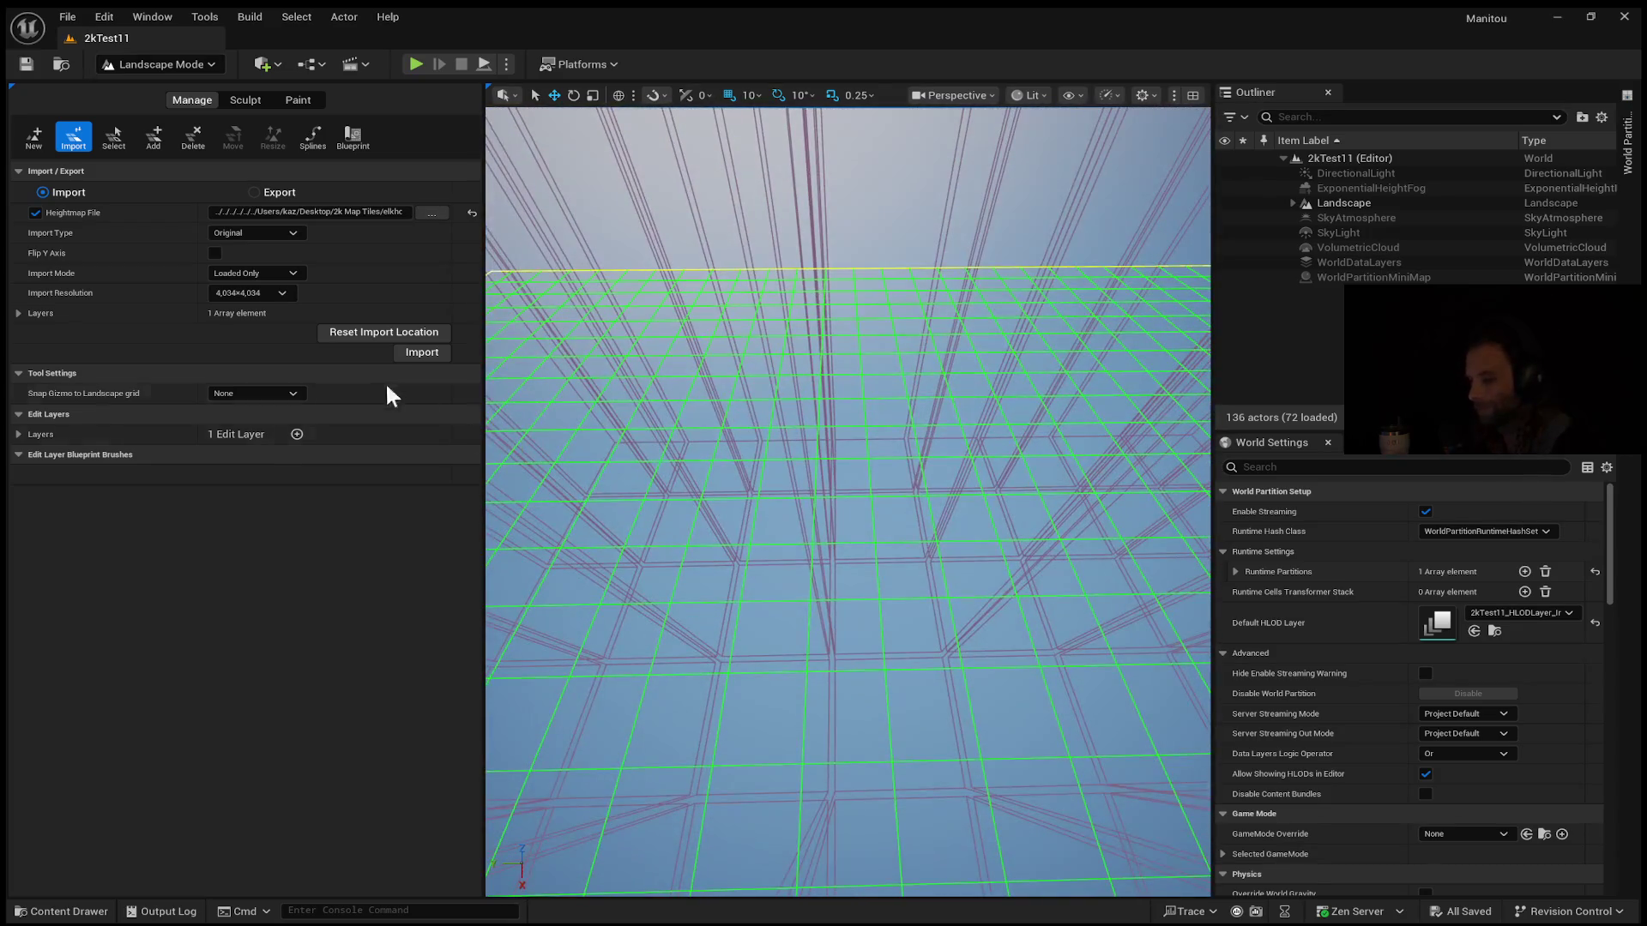
mouse_move(750, 614)
left_mouse_down()
mouse_move(749, 660)
mouse_move(824, 635)
mouse_move(839, 686)
mouse_move(761, 625)
mouse_move(755, 669)
left_mouse_up()
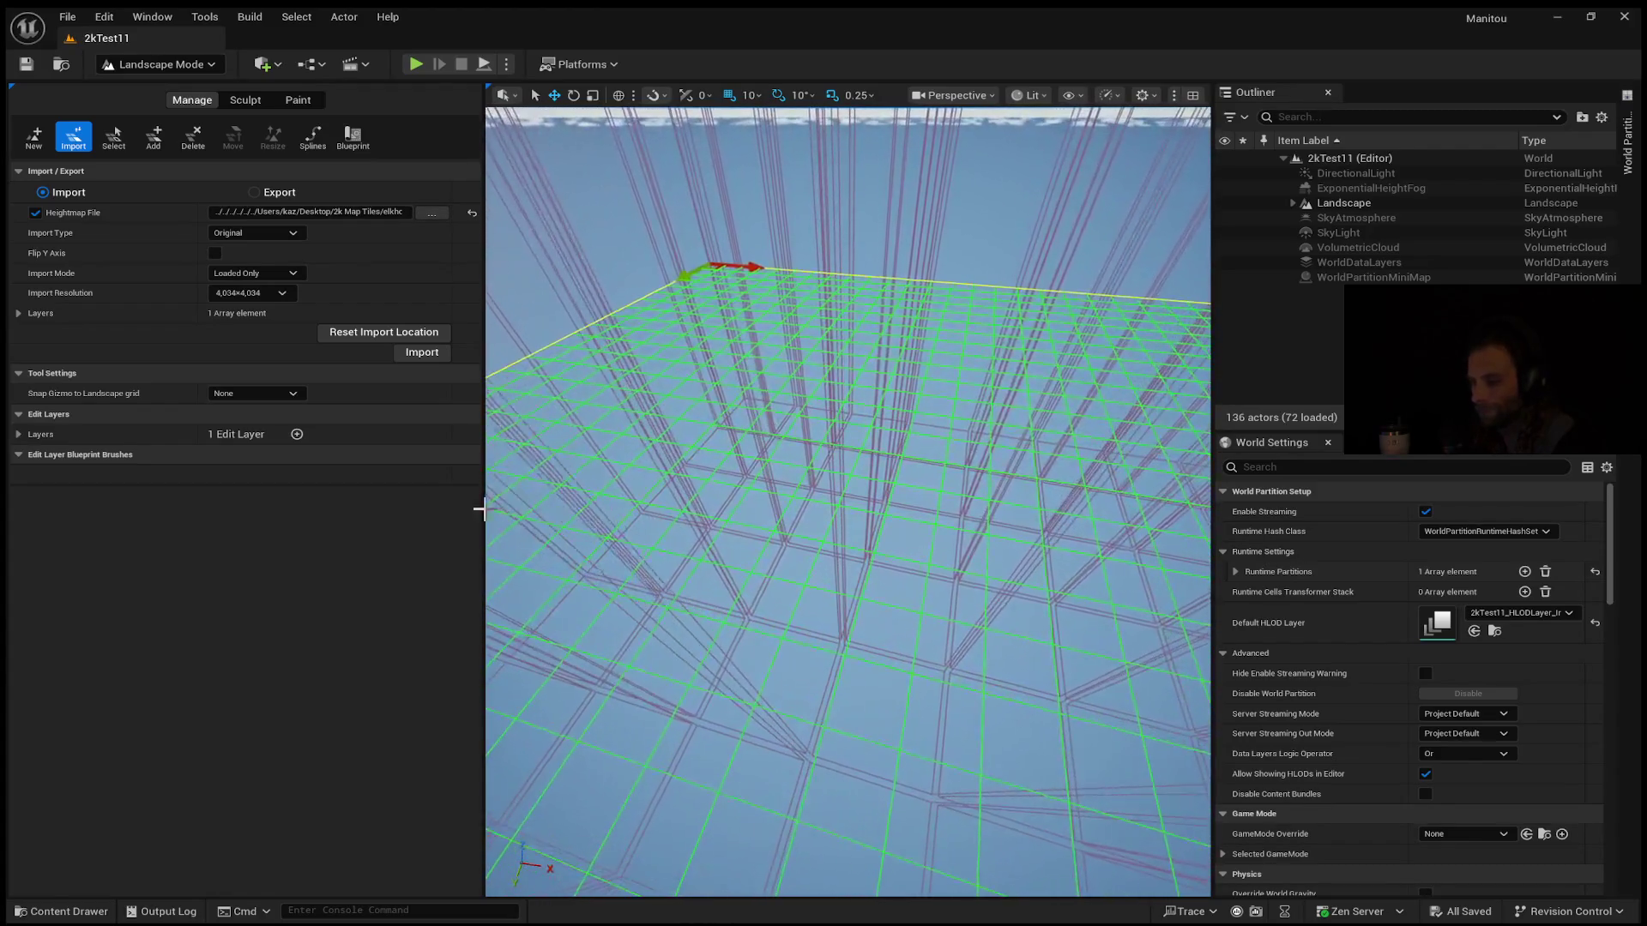
left_click(413, 346)
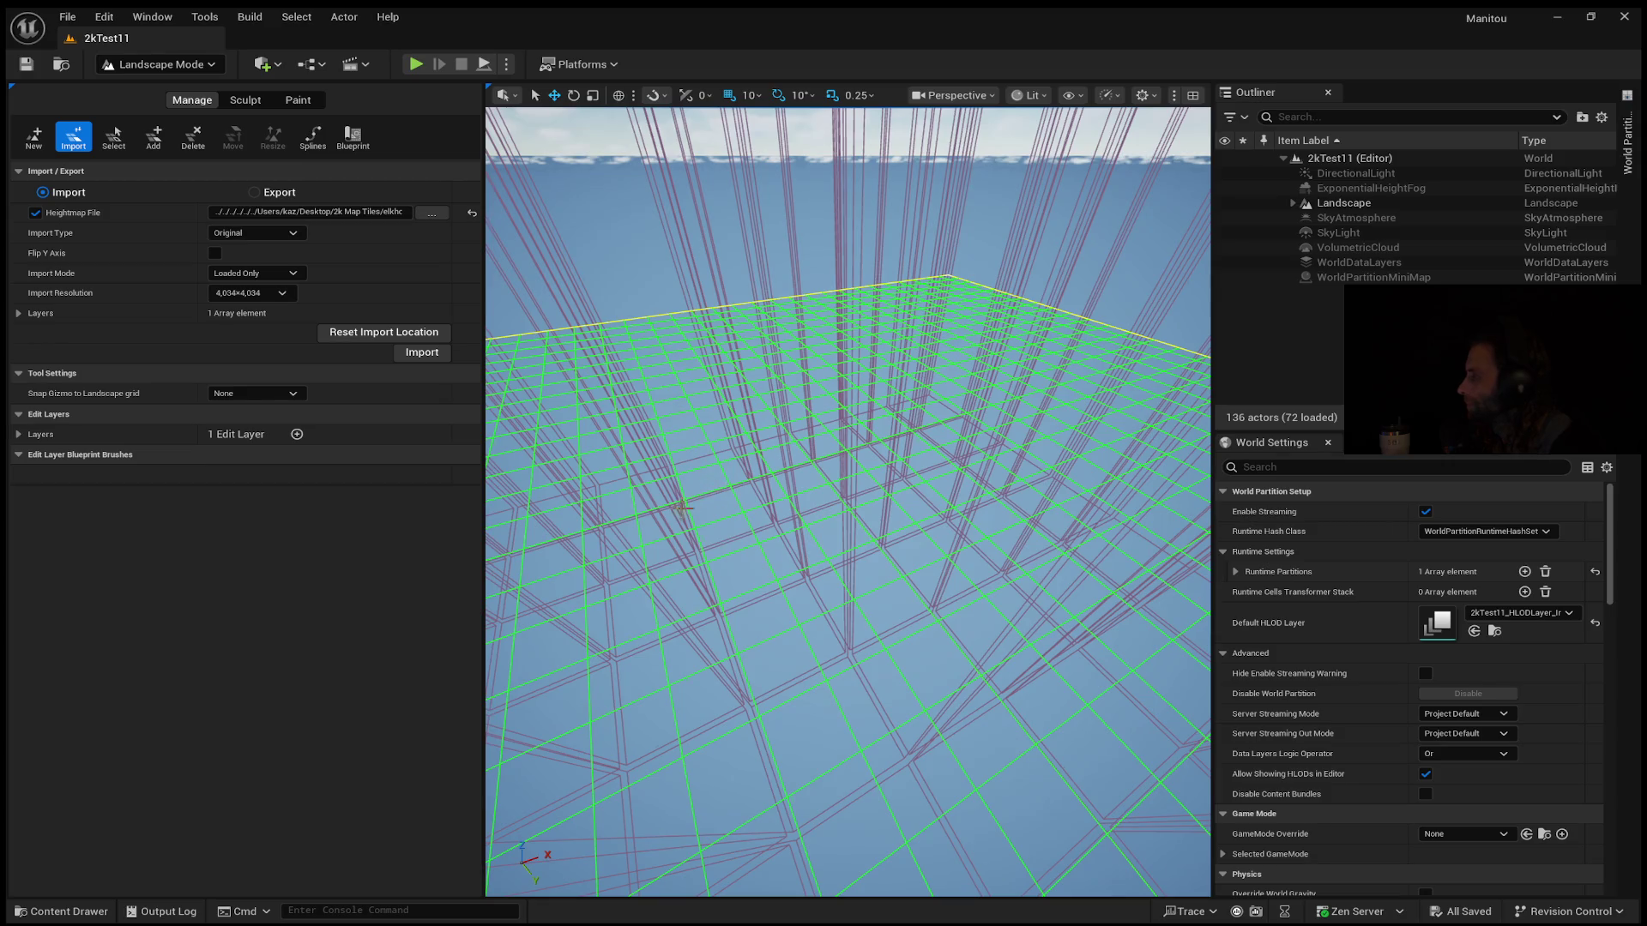
scroll(626, 514, "up", 4)
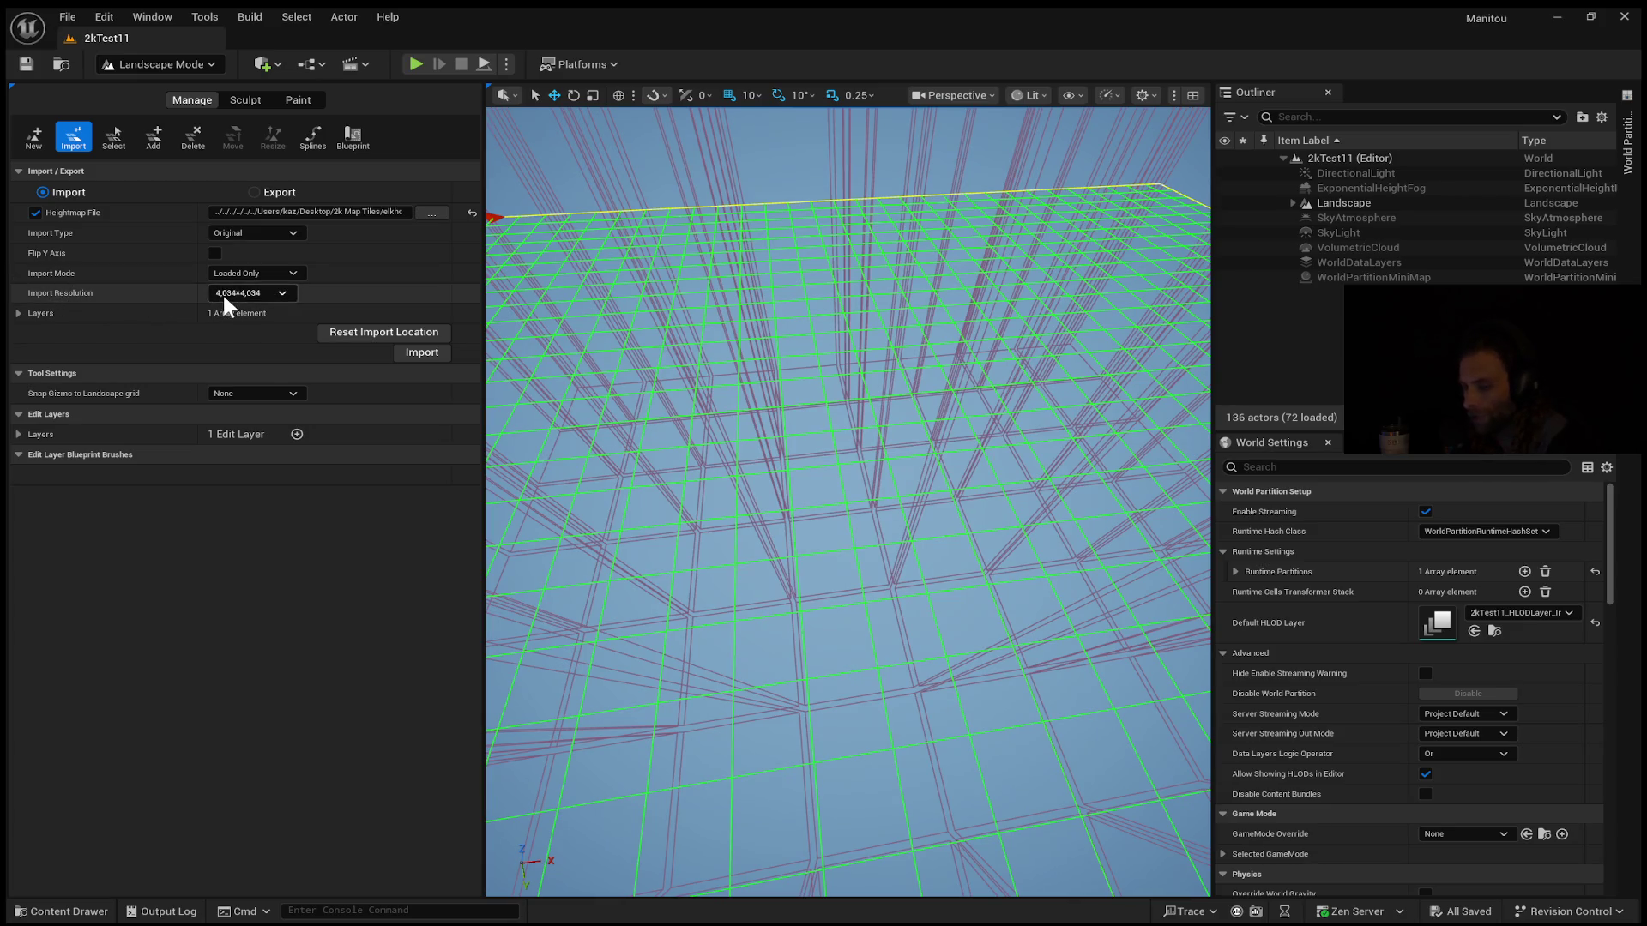
left_click_drag(558, 309, 558, 309)
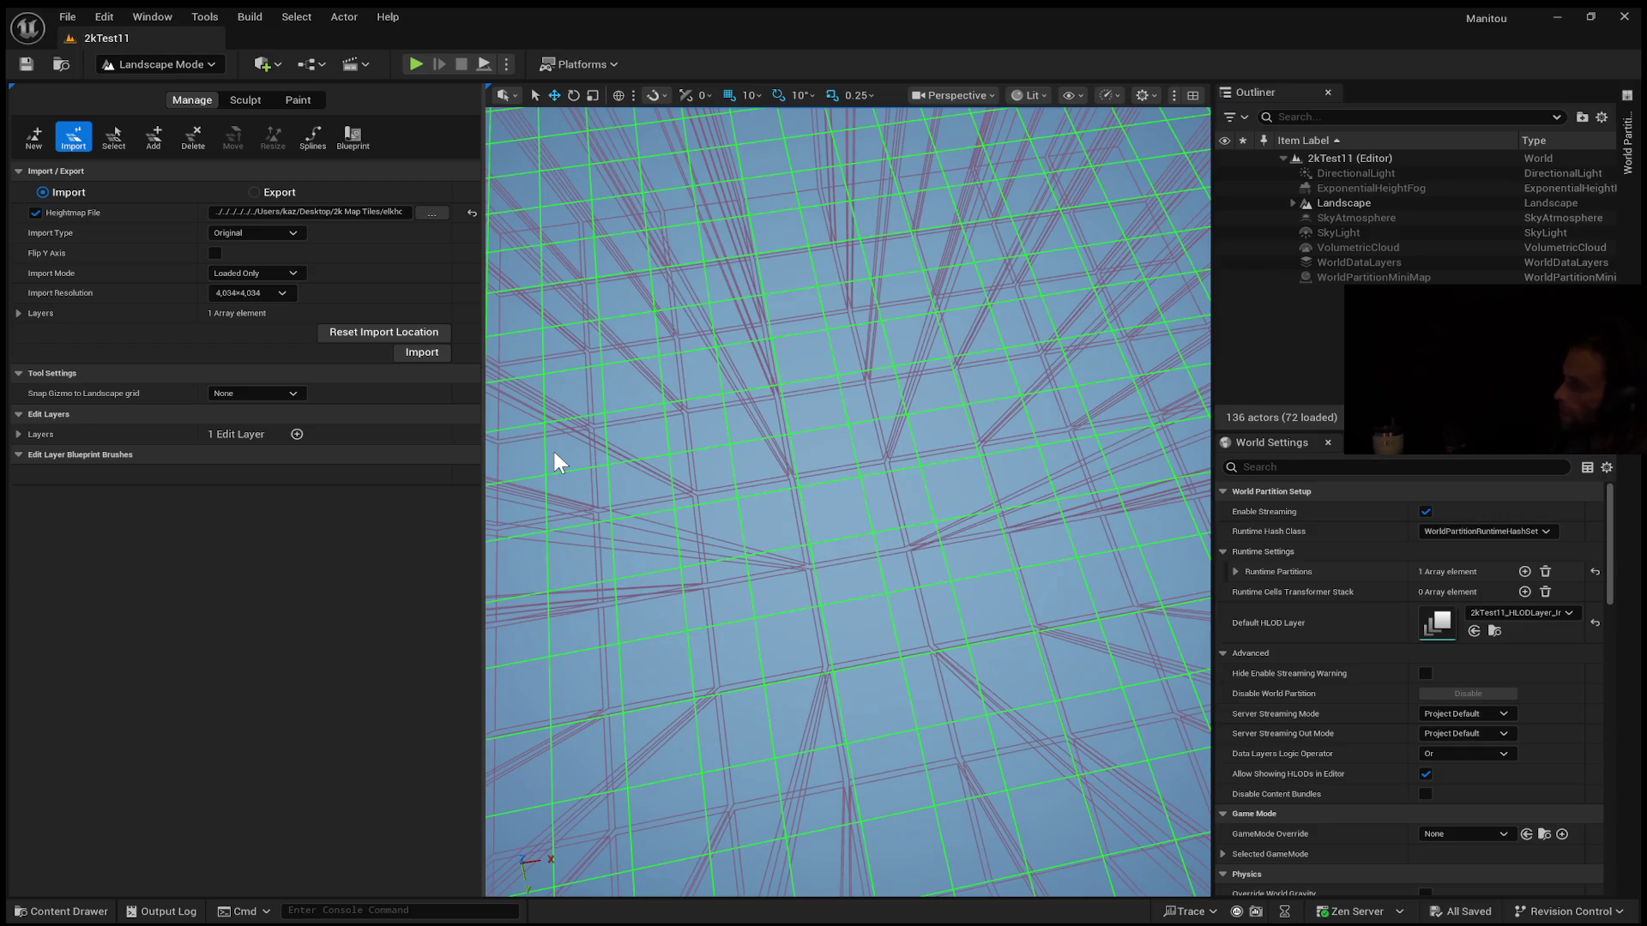
Uncheck Enable Streaming under World Partition Setup so all 136 actors load, then survey the landscape
left_click(1425, 511)
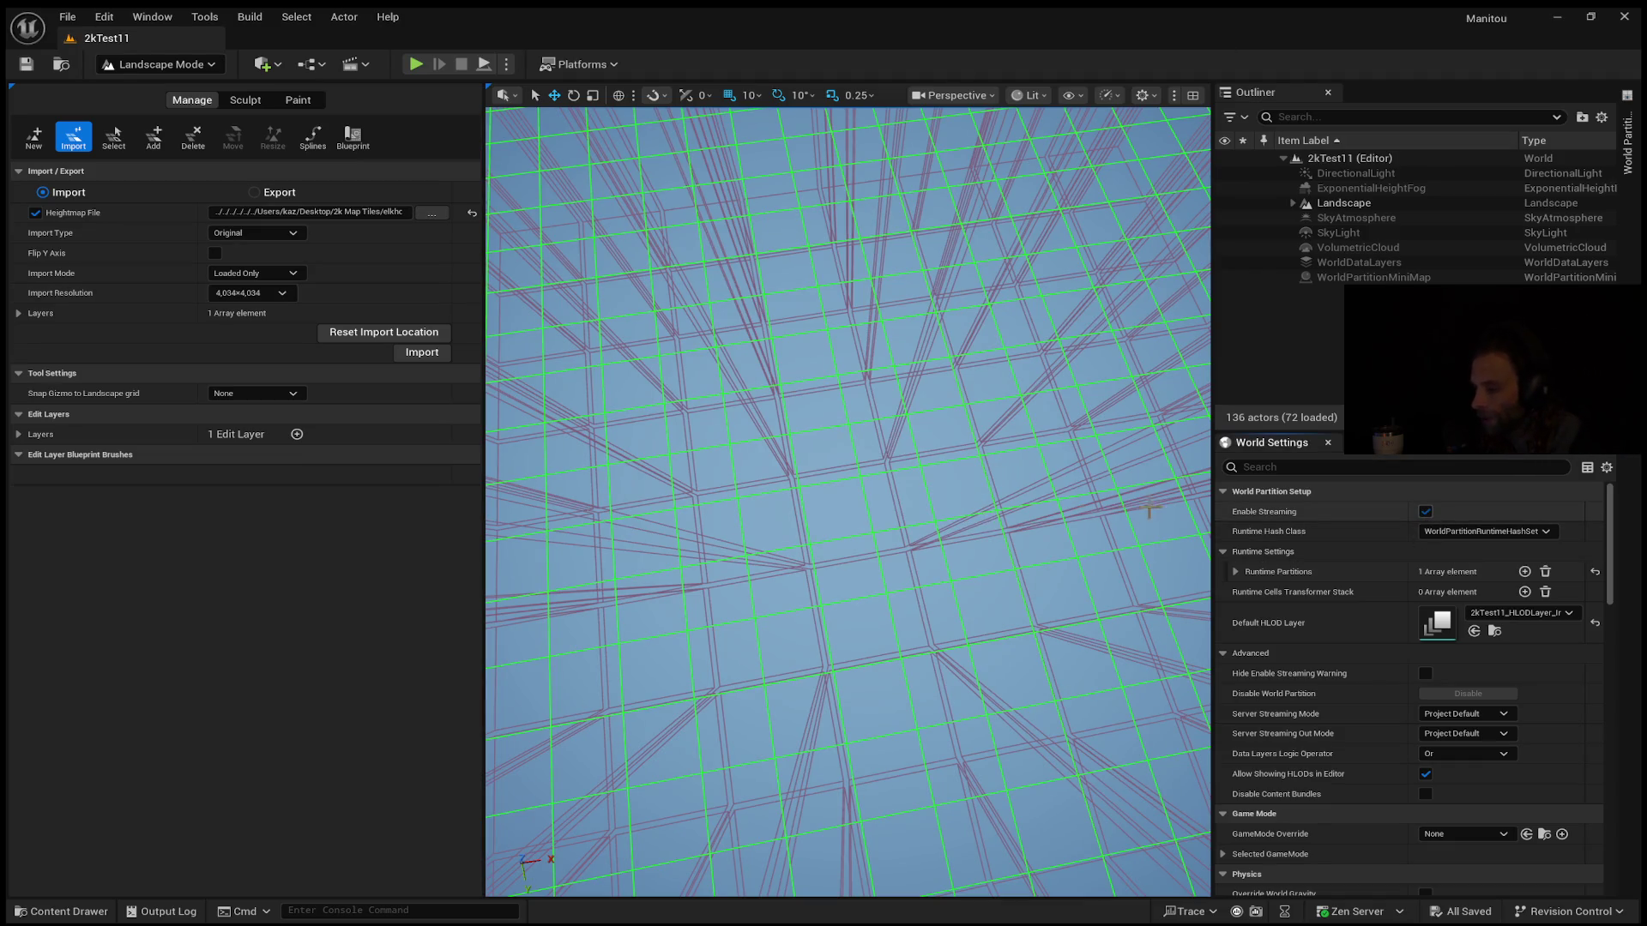
left_click(1425, 511)
mouse_move(847, 501)
left_mouse_down()
mouse_move(847, 729)
mouse_move(884, 746)
mouse_move(884, 283)
mouse_move(901, 360)
left_mouse_up()
mouse_move(1056, 507)
left_mouse_down()
mouse_move(1056, 489)
mouse_move(1056, 507)
left_mouse_up()
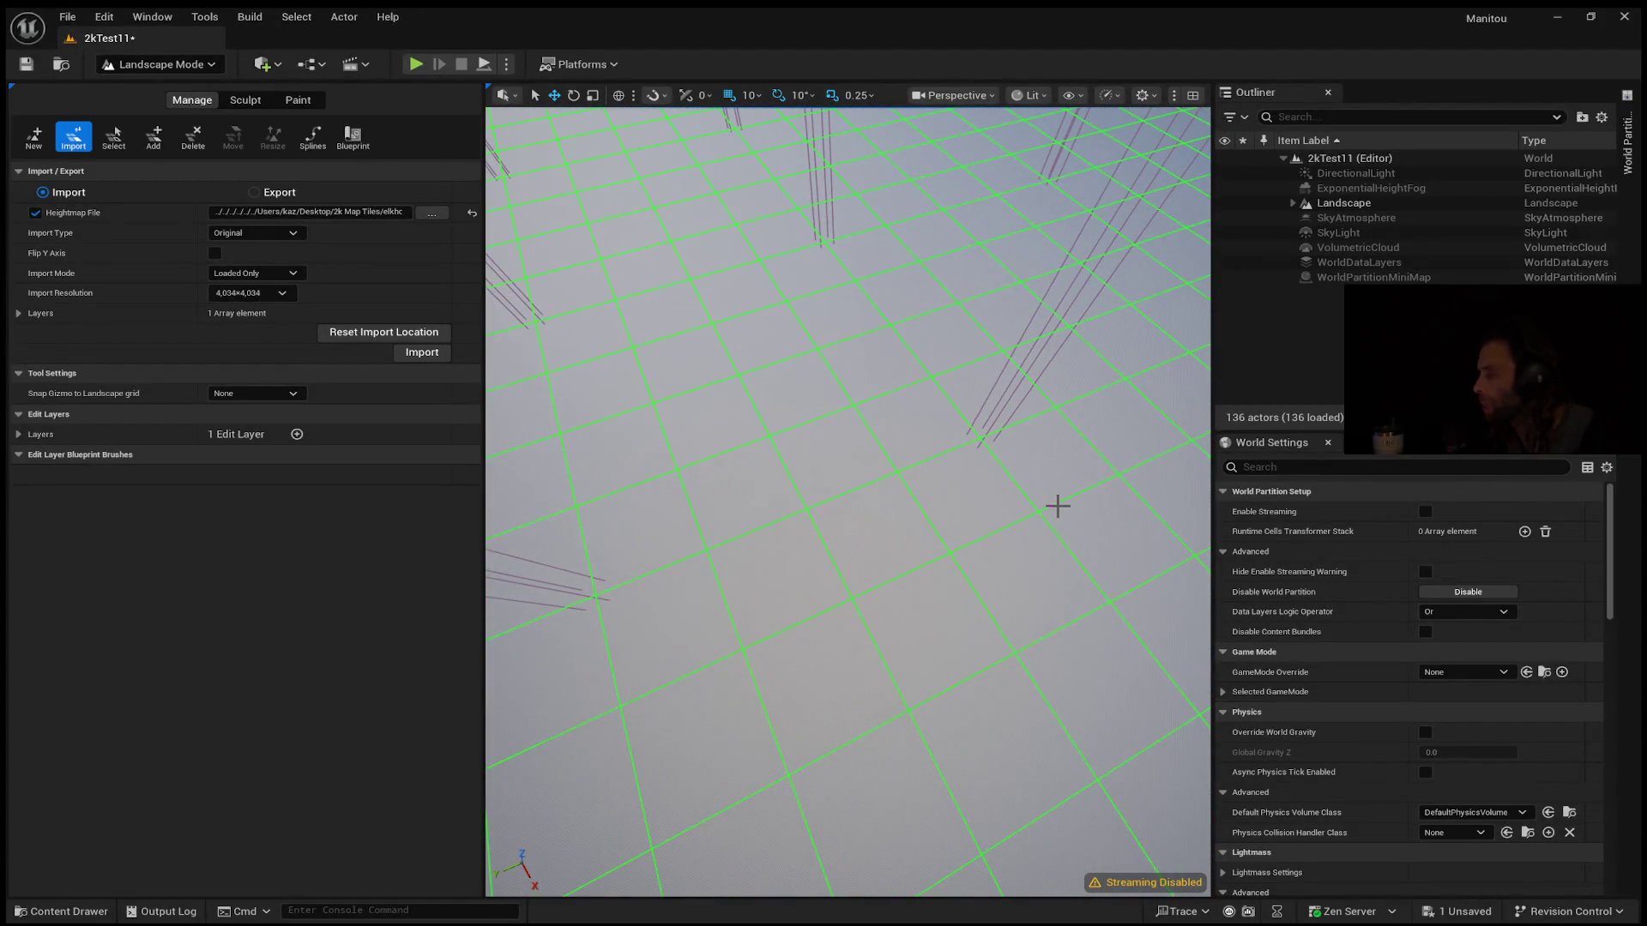